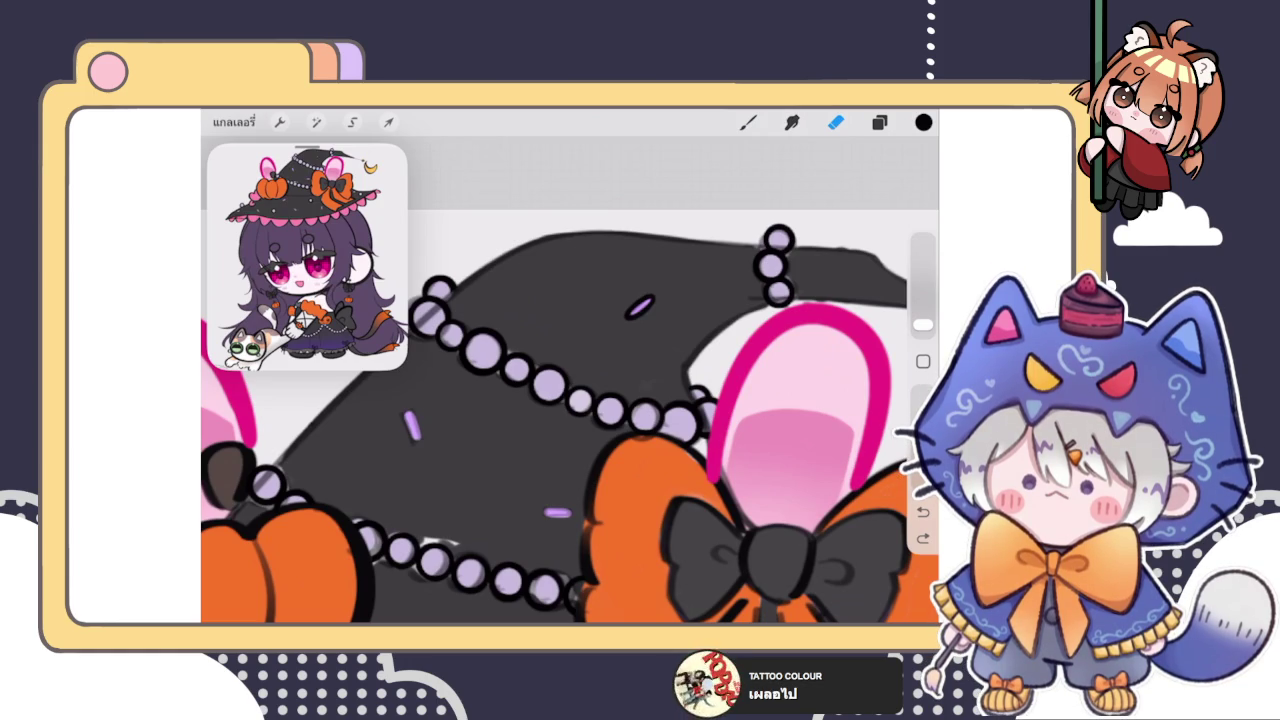
Step: Try a dark outline on the first purple dash on the hat, undoing the loose strokes
scroll(380, 436, up, 10)
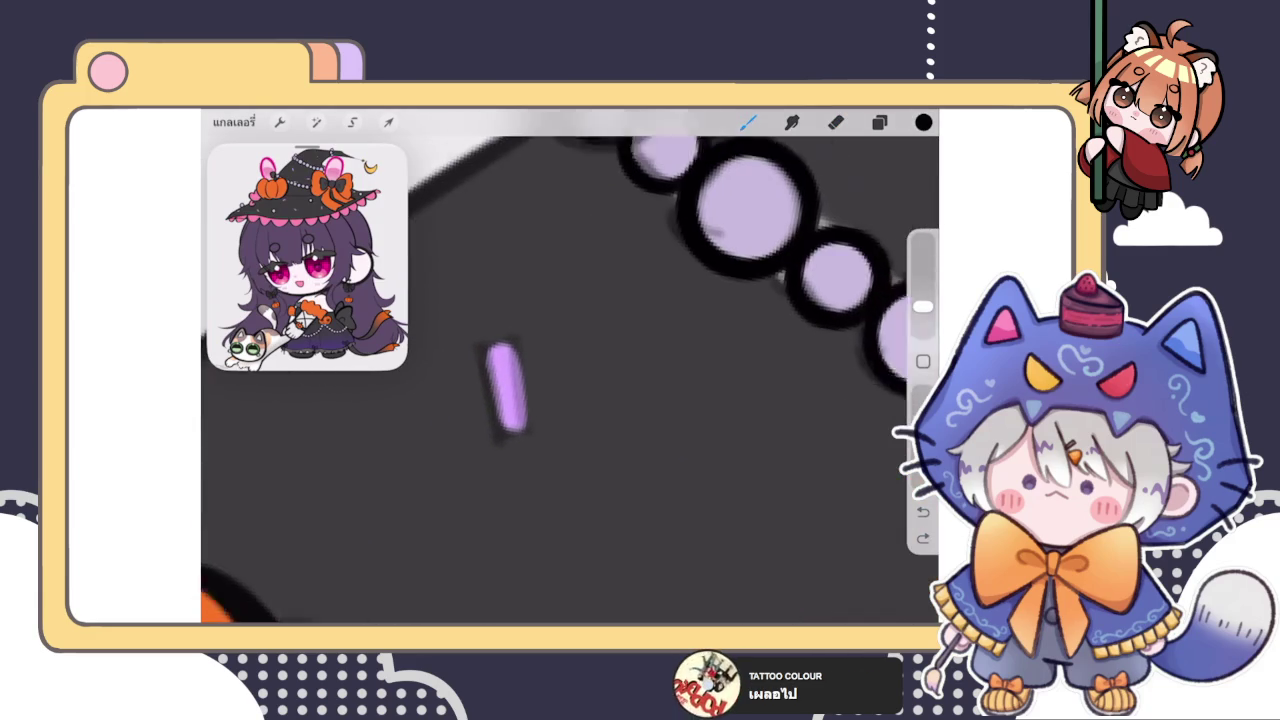
mouse_move(495, 354)
mouse_down()
mouse_move(511, 423)
mouse_move(520, 326)
mouse_up()
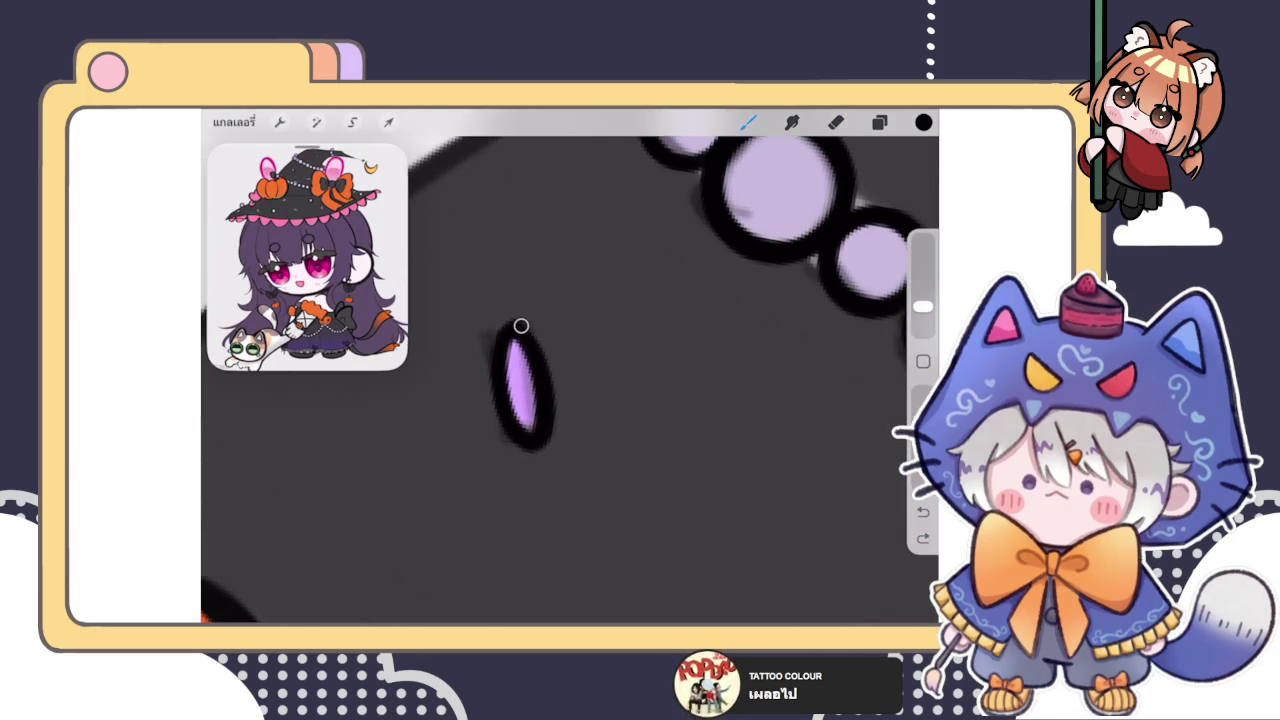
key(ctrl+z)
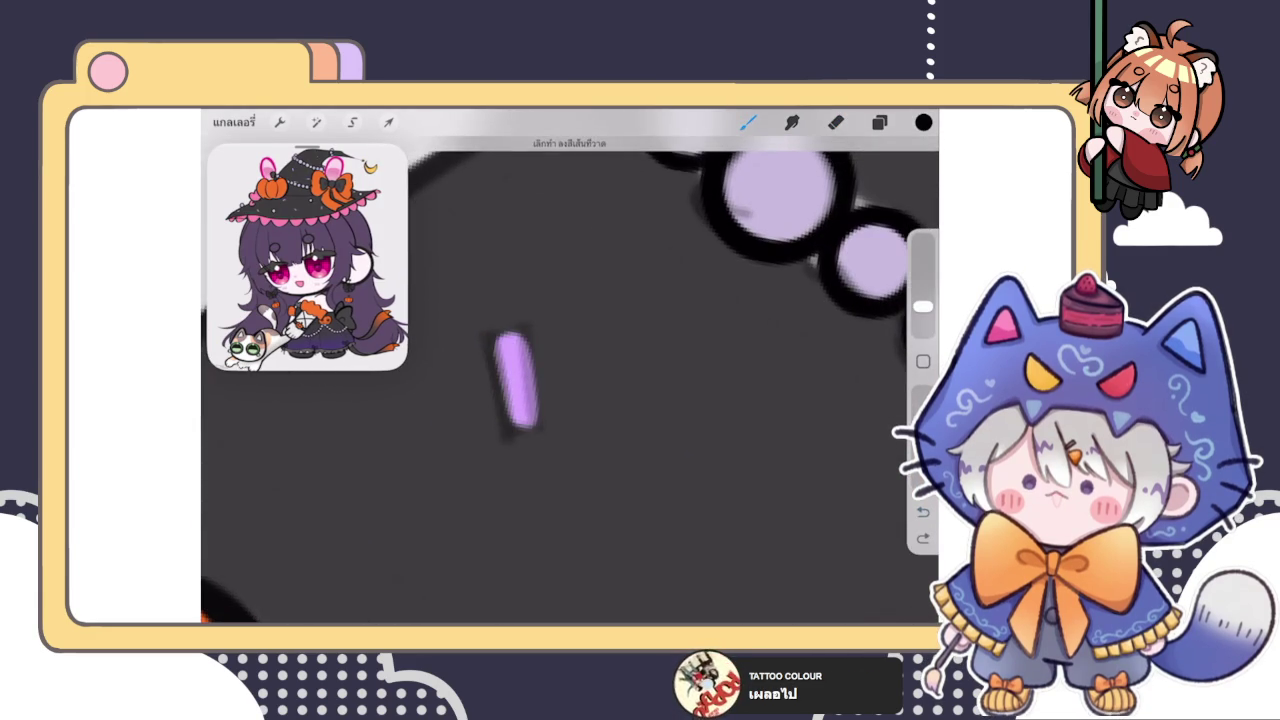
mouse_move(508, 332)
mouse_down()
mouse_move(538, 432)
mouse_move(526, 330)
mouse_move(534, 424)
mouse_up()
key(ctrl+z)
scroll(534, 424, down, 3)
scroll(534, 424, down, 2)
scroll(534, 424, down, 1)
scroll(615, 385, up, 2)
scroll(615, 385, up, 3)
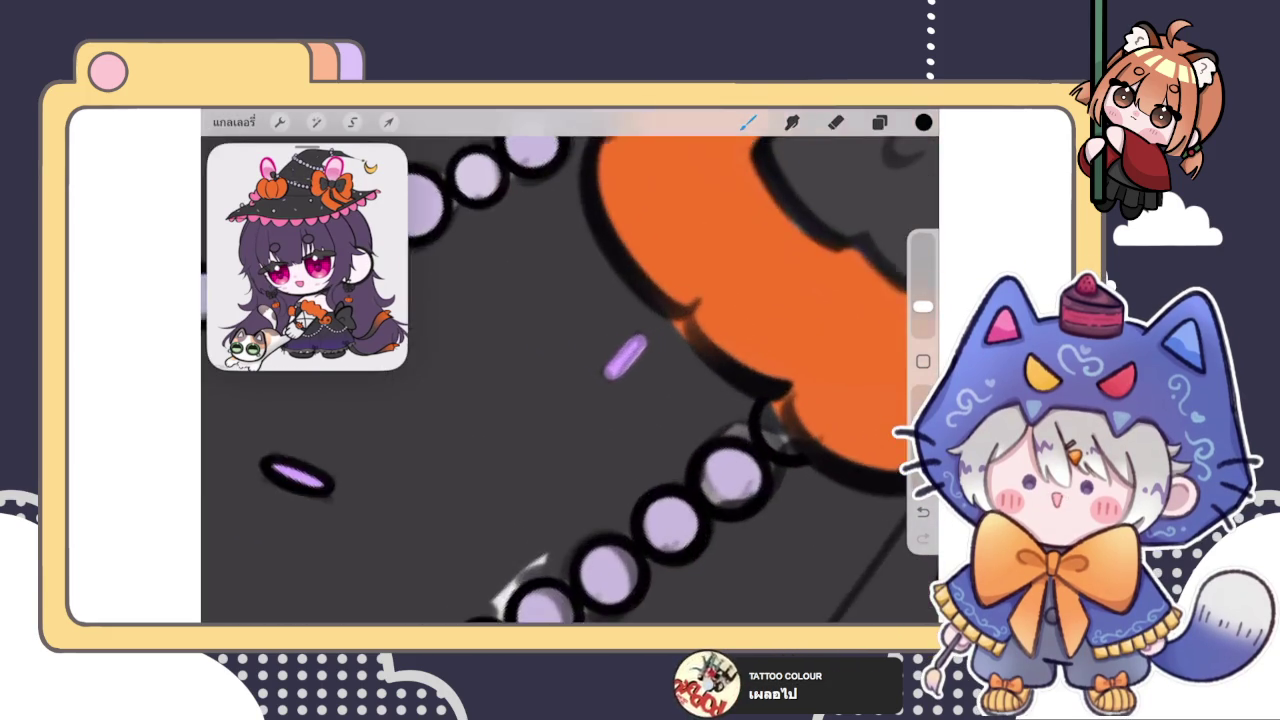
scroll(615, 385, up, 2)
scroll(615, 385, up, 1)
Step: Outline the purple dash beside the orange bow, undoing and redrawing a larger outline
mouse_move(645, 362)
mouse_down()
mouse_move(600, 450)
mouse_move(585, 390)
mouse_up()
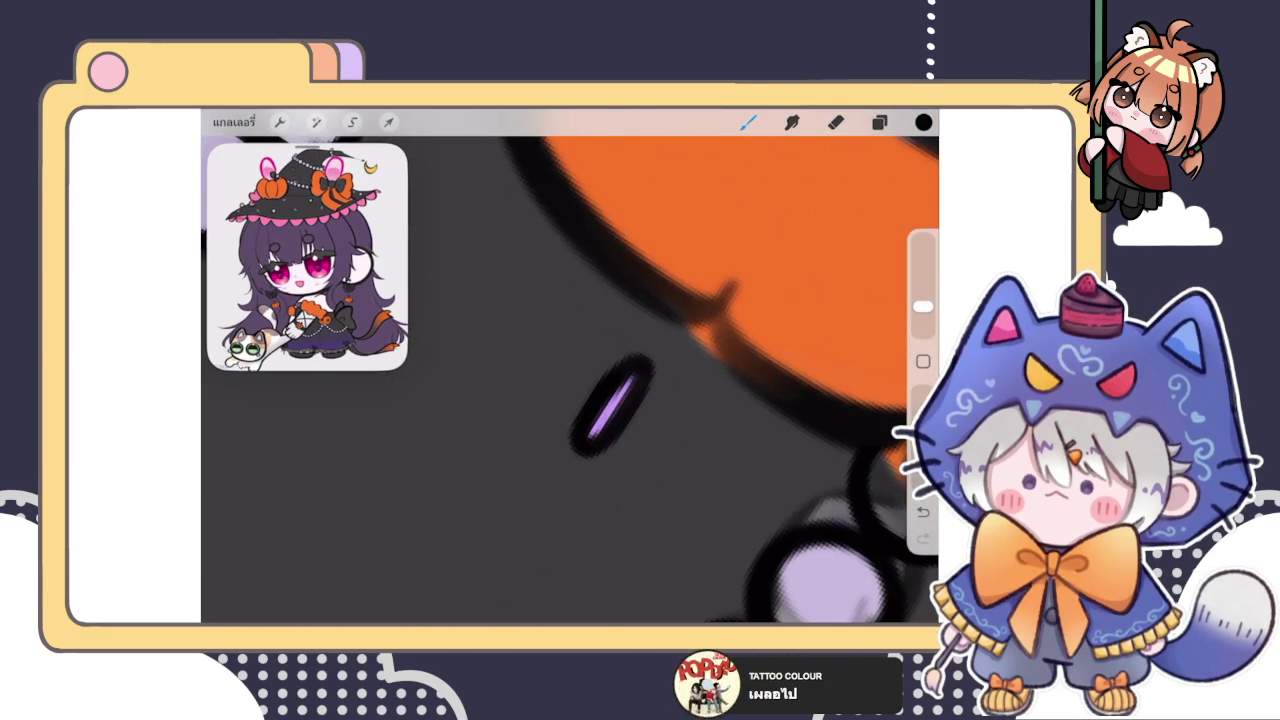
scroll(615, 385, down, 2)
scroll(615, 385, down, 2)
scroll(570, 380, down, 3)
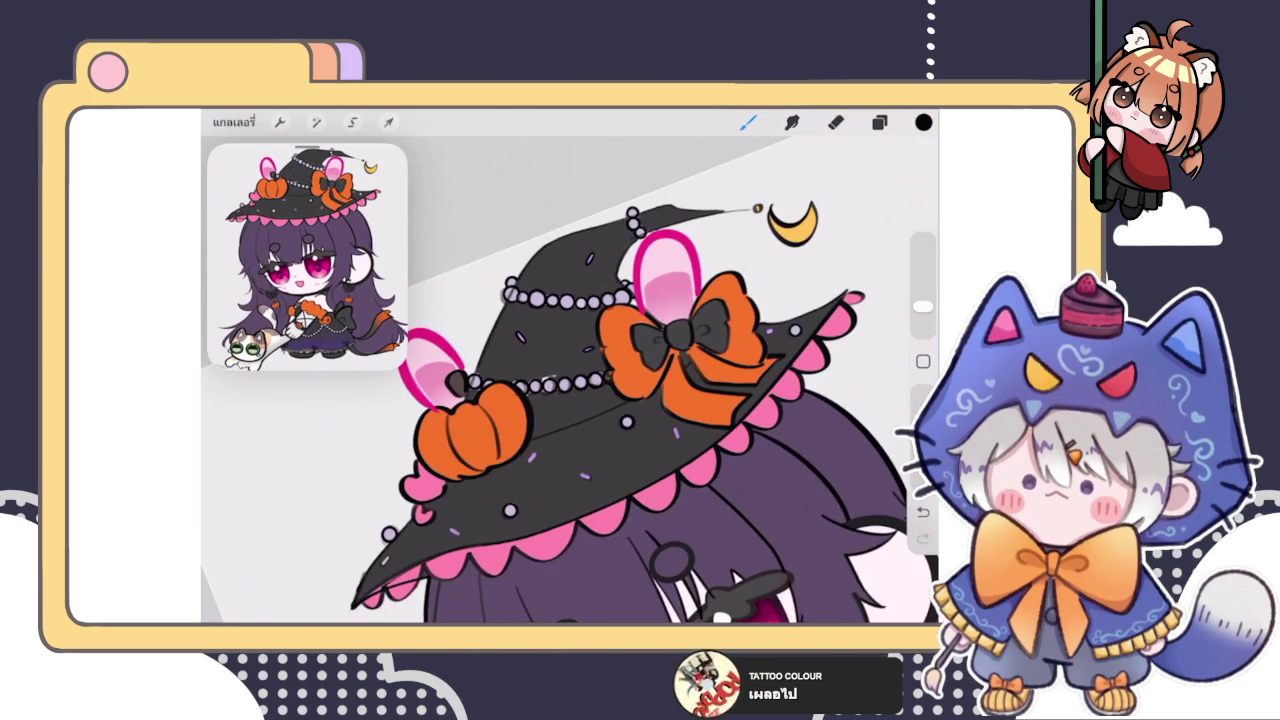
scroll(610, 380, up, 2)
scroll(610, 380, up, 3)
scroll(610, 380, up, 3)
scroll(610, 380, up, 2)
key(ctrl+z)
mouse_move(565, 430)
mouse_down()
mouse_move(660, 320)
mouse_move(545, 448)
mouse_up()
key(ctrl+z)
mouse_move(560, 400)
mouse_down()
mouse_move(649, 320)
mouse_move(551, 437)
mouse_up()
key(ctrl+z)
Step: Redraw the bow-side dash outline repeatedly until it sits cleanly around the dash
key(ctrl+z)
drag(650, 325, 545, 441)
key(ctrl+z)
drag(650, 325, 549, 443)
key(ctrl+z)
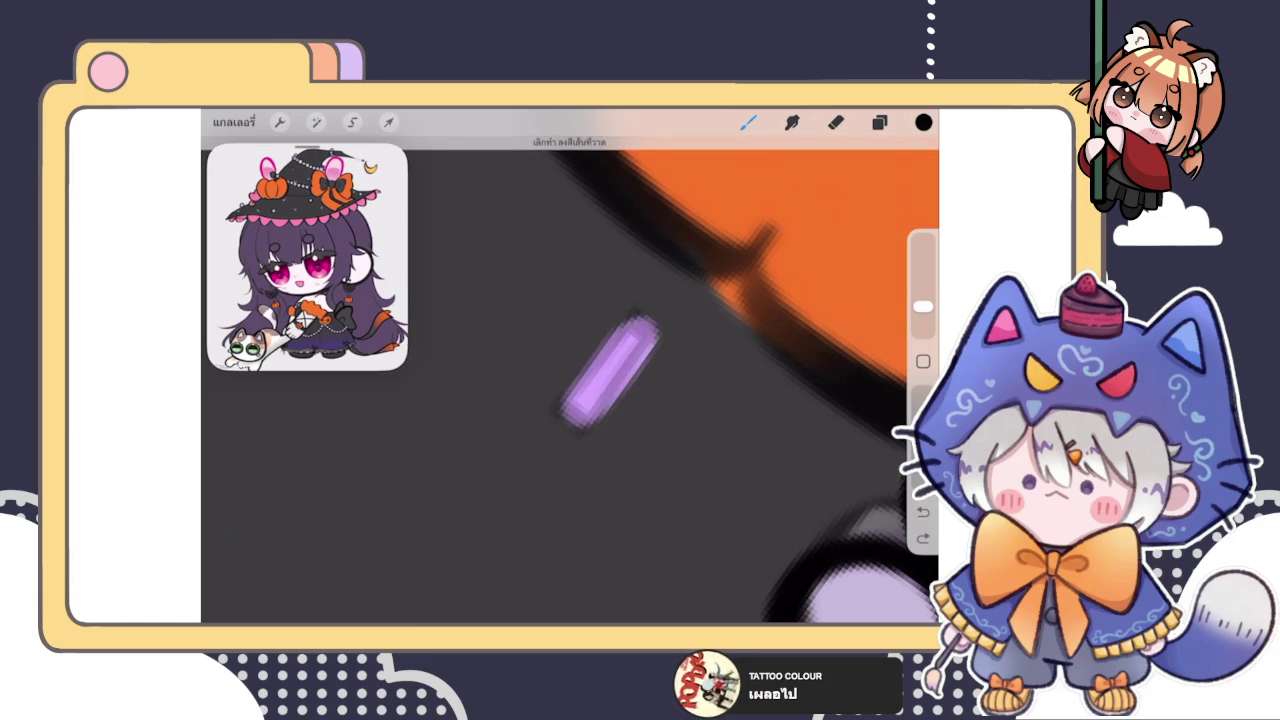
drag(650, 325, 552, 450)
key(ctrl+z)
drag(650, 325, 594, 451)
scroll(600, 400, down, 1)
key(ctrl+z)
drag(645, 335, 565, 405)
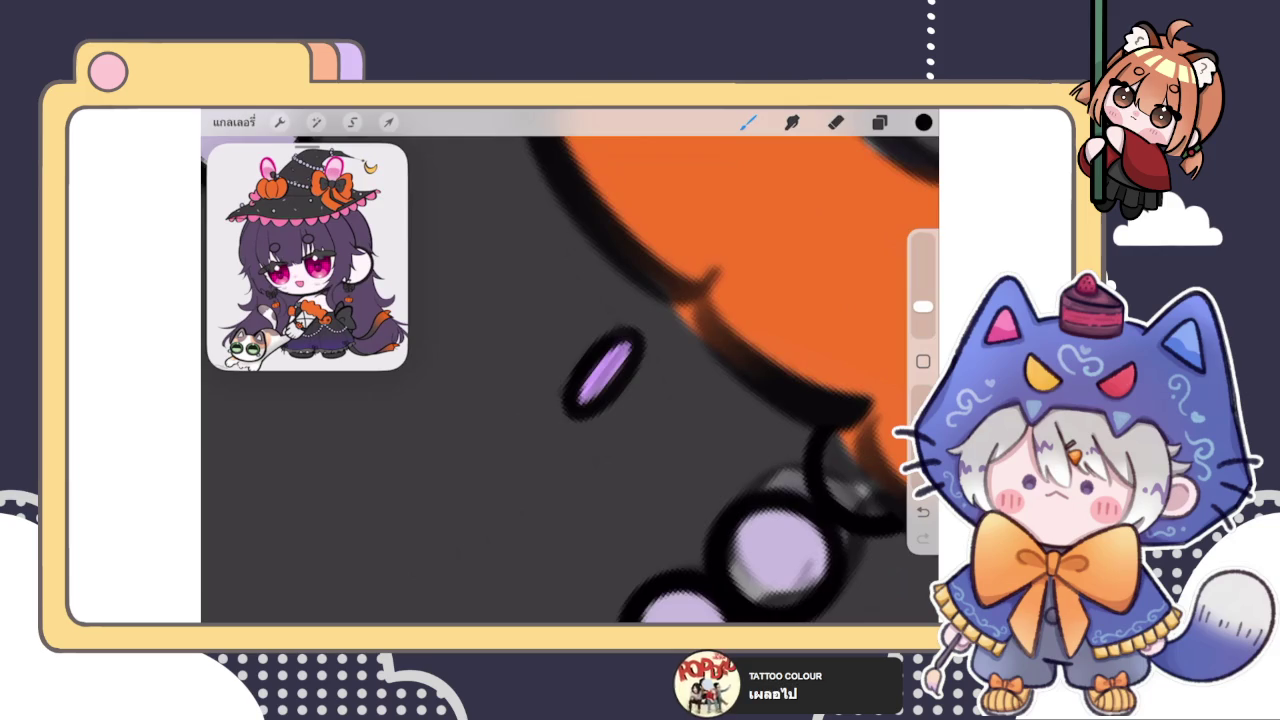
scroll(570, 380, down, 5)
scroll(570, 380, down, 3)
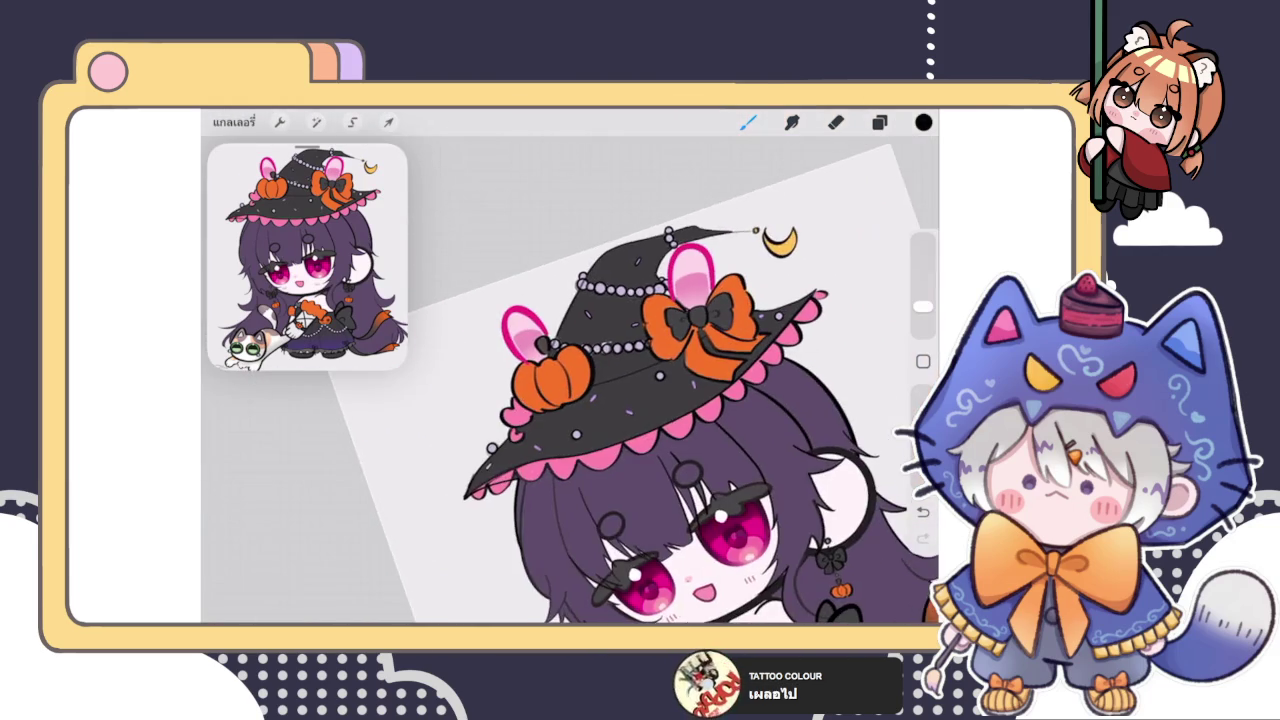
Step: Stroke a dark outline around the purple dash near the pumpkin, undoing uneven attempts
scroll(580, 400, up, 3)
scroll(580, 400, up, 3)
scroll(580, 400, up, 2)
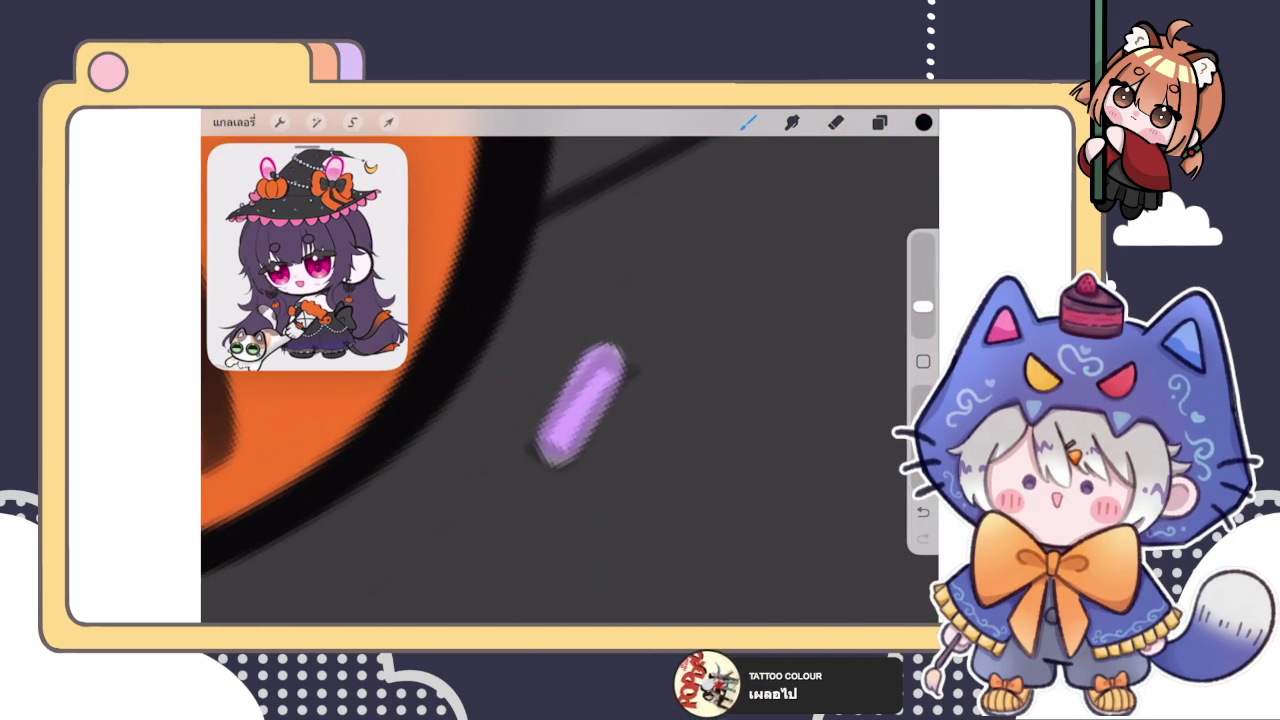
drag(640, 360, 543, 434)
key(ctrl+z)
mouse_move(635, 355)
mouse_down()
mouse_move(586, 460)
mouse_move(535, 465)
mouse_up()
key(ctrl+z)
mouse_move(635, 350)
mouse_down()
mouse_move(569, 463)
mouse_move(530, 470)
mouse_up()
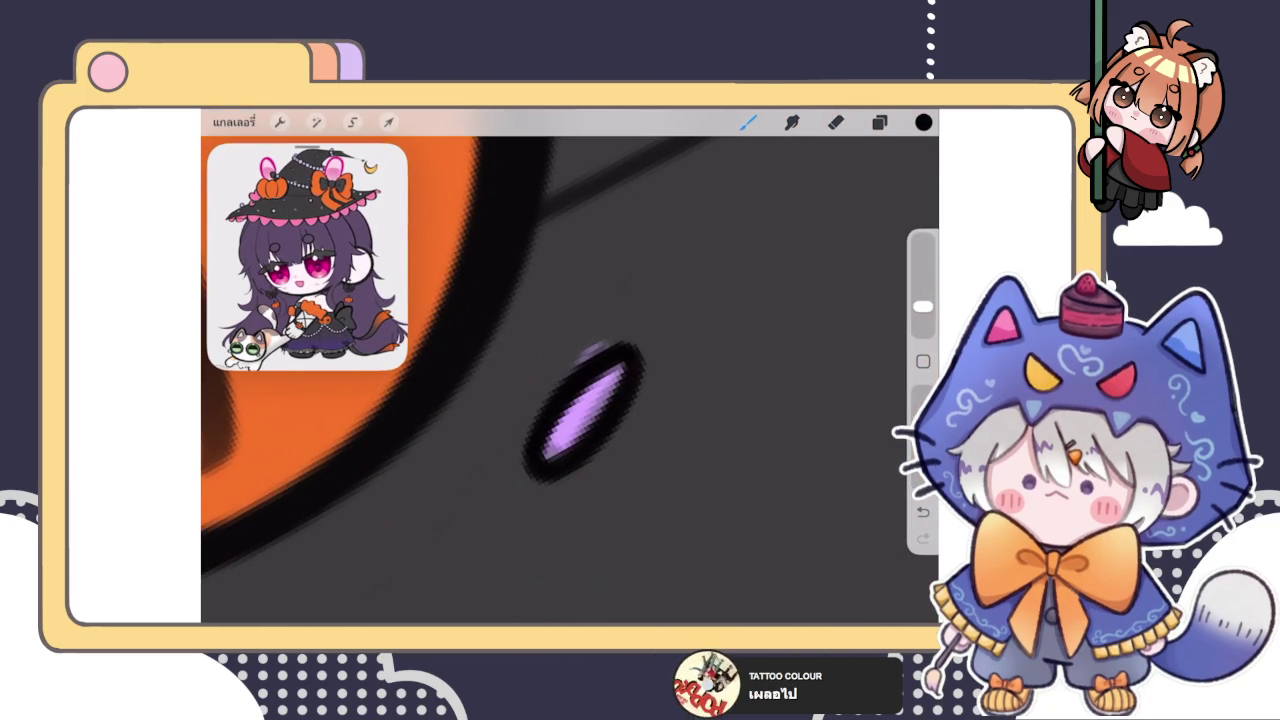
key(ctrl+z)
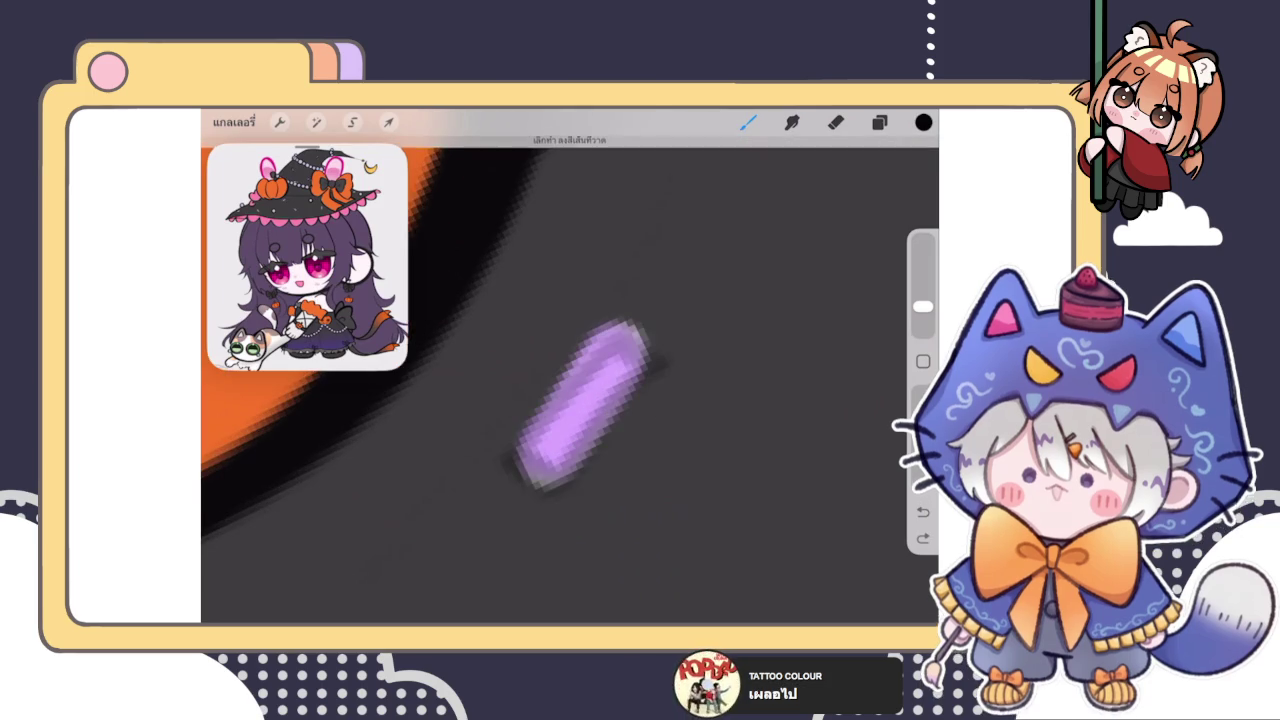
drag(640, 330, 569, 477)
drag(600, 345, 515, 495)
key(ctrl+z)
mouse_move(600, 330)
mouse_down()
mouse_move(651, 374)
mouse_move(520, 485)
mouse_up()
key(ctrl+z)
mouse_move(620, 330)
mouse_down()
mouse_move(660, 346)
mouse_move(510, 495)
mouse_up()
key(ctrl+z)
Step: Keep redrawing the pumpkin-side dash outline until a final clean stroke, then zoom out
drag(540, 385, 520, 460)
drag(660, 320, 510, 495)
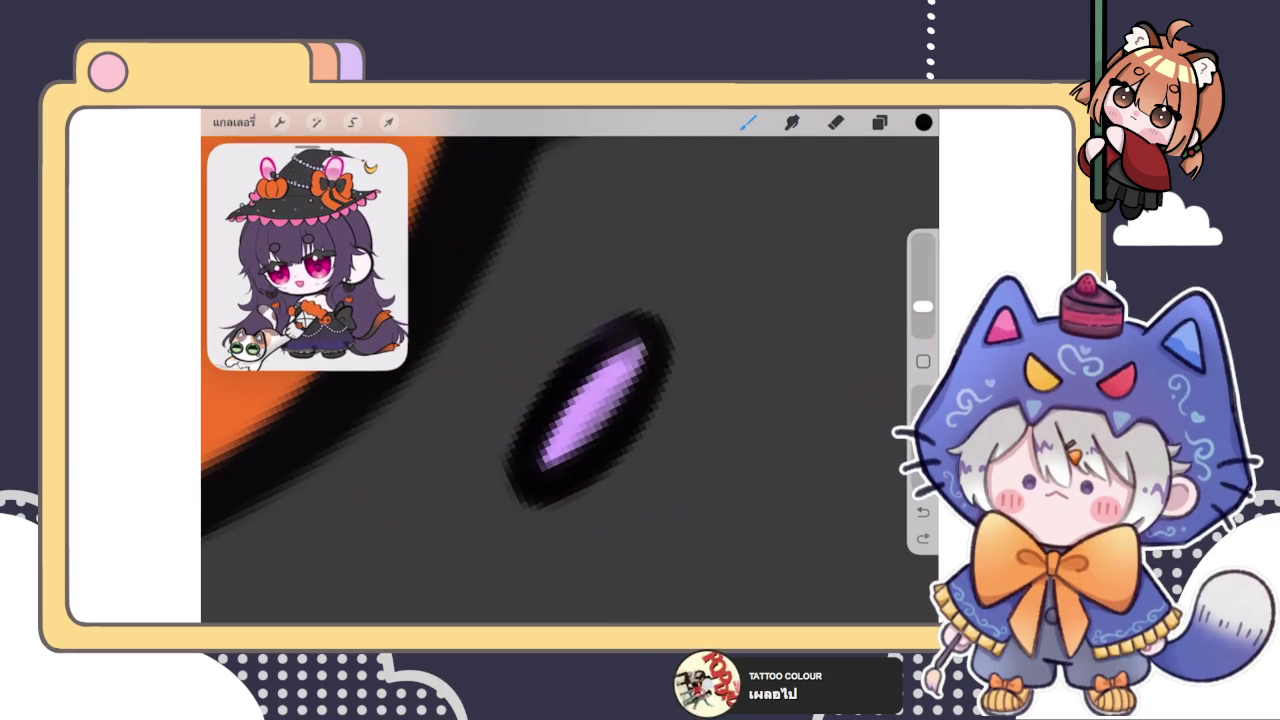
key(ctrl+z)
drag(650, 330, 510, 495)
key(ctrl+z)
drag(650, 330, 510, 495)
key(ctrl+z)
mouse_move(655, 330)
mouse_down()
mouse_move(510, 495)
mouse_move(557, 380)
mouse_move(655, 330)
mouse_move(515, 490)
mouse_up()
key(ctrl+z)
key(ctrl+z)
key(ctrl+z)
drag(655, 330, 515, 490)
key(ctrl+z)
drag(655, 330, 512, 487)
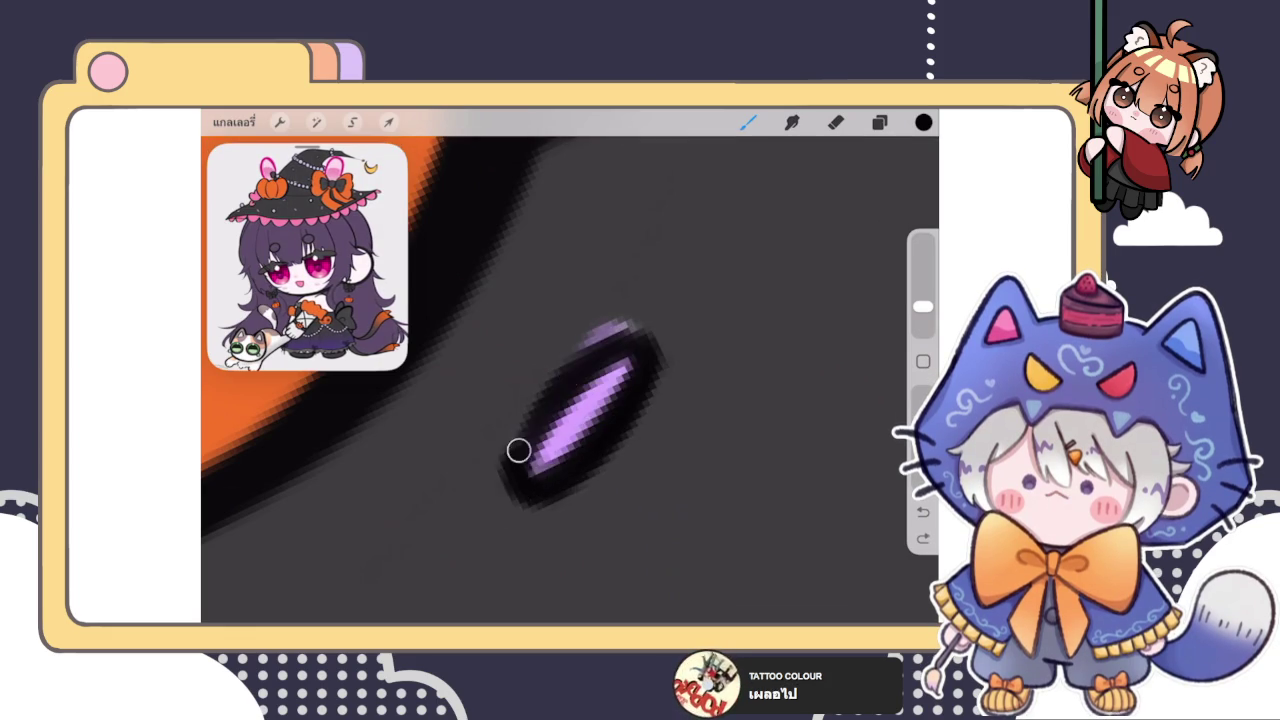
key(ctrl+z)
mouse_move(655, 330)
mouse_down()
mouse_move(497, 477)
mouse_move(651, 365)
mouse_up()
key(ctrl+z)
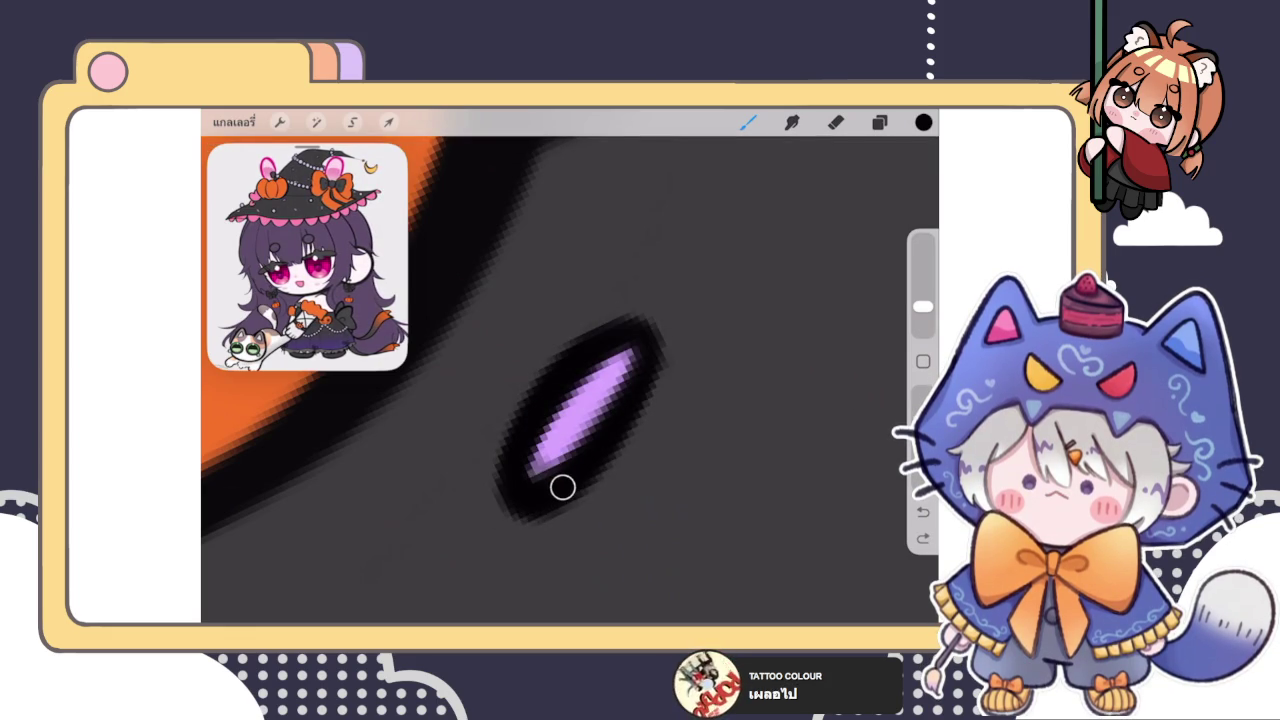
key(ctrl+z)
drag(530, 470, 651, 365)
scroll(570, 380, down, 5)
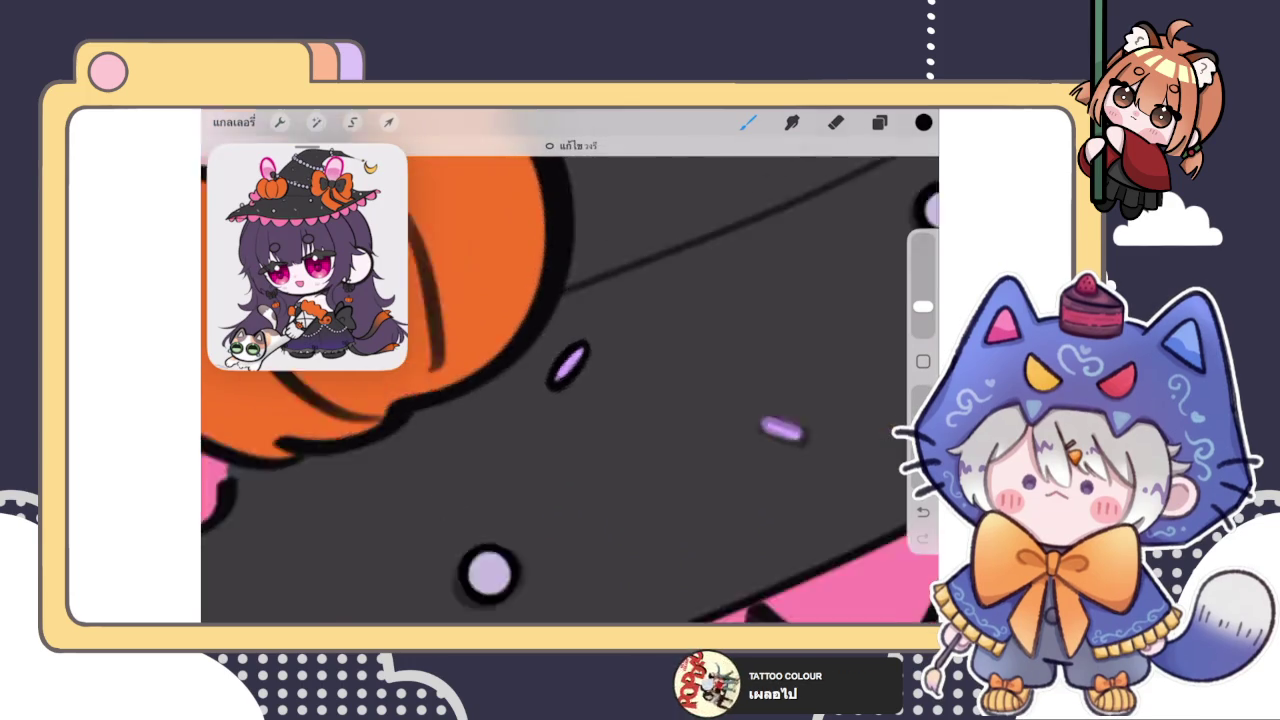
scroll(570, 380, down, 3)
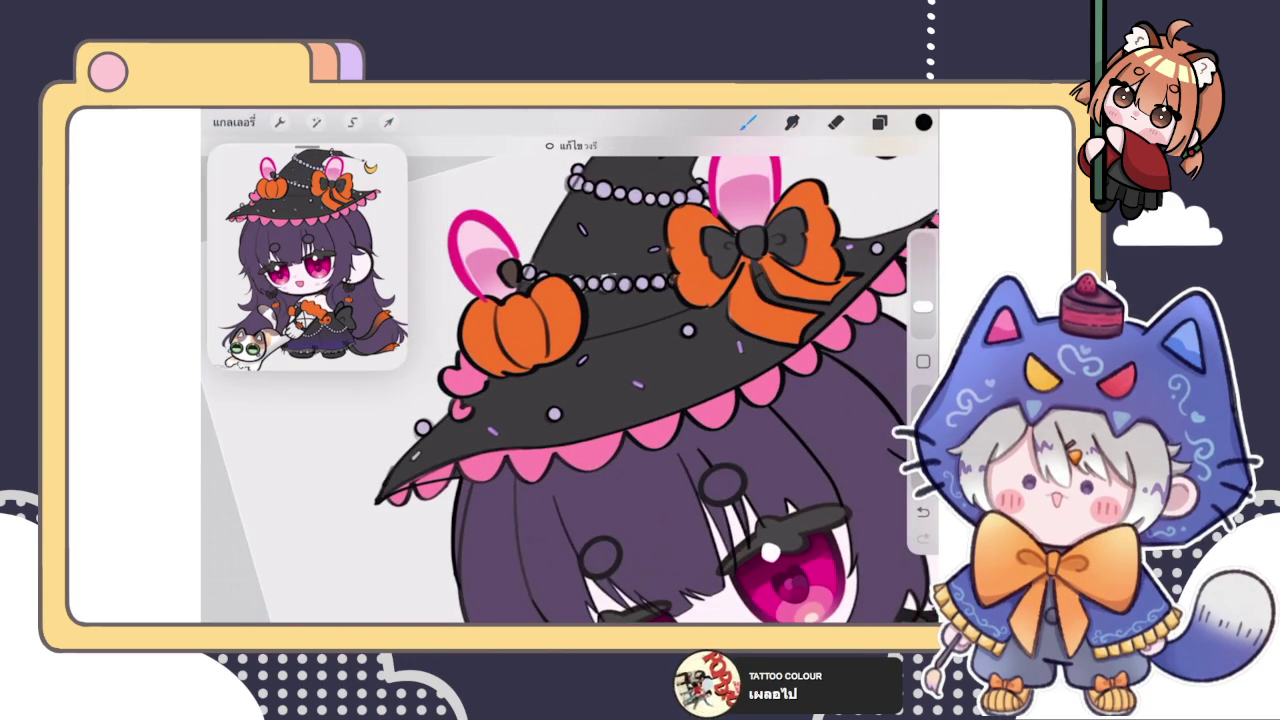
scroll(570, 380, down, 3)
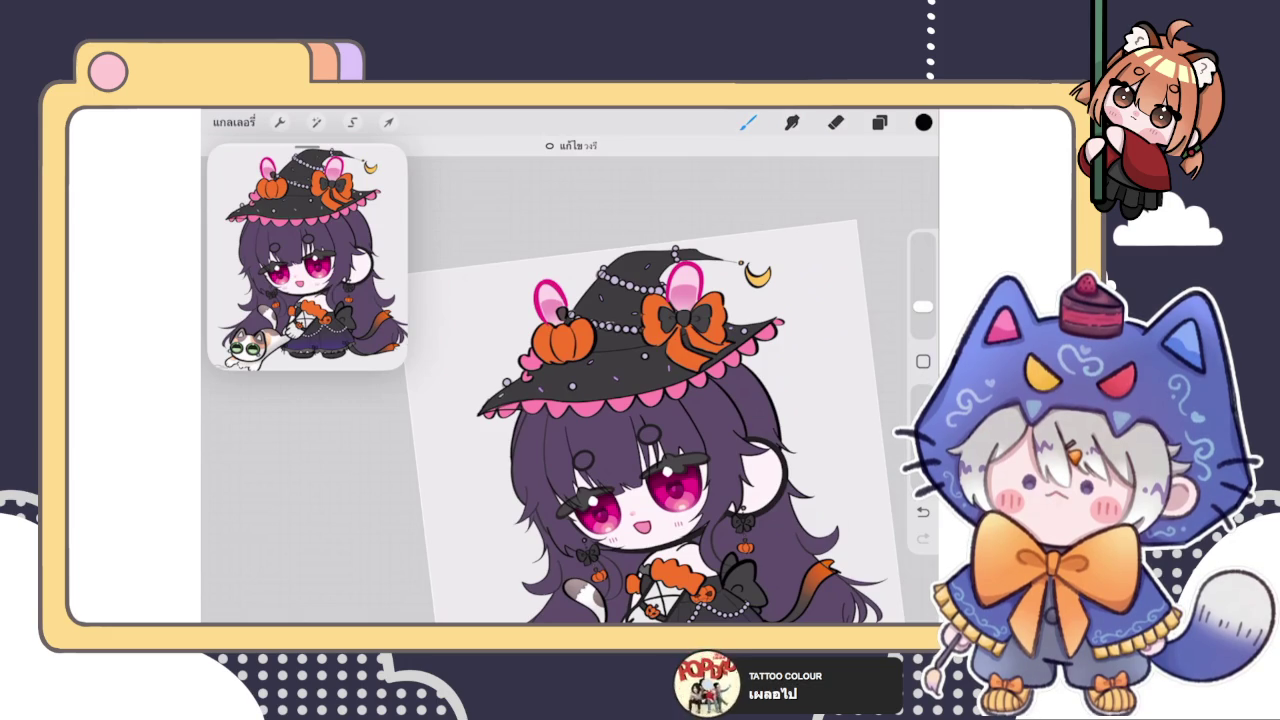
Step: Check the layers list, then outline the purple pill on the brim and adjust its snapped ellipse
click(879, 122)
click(748, 122)
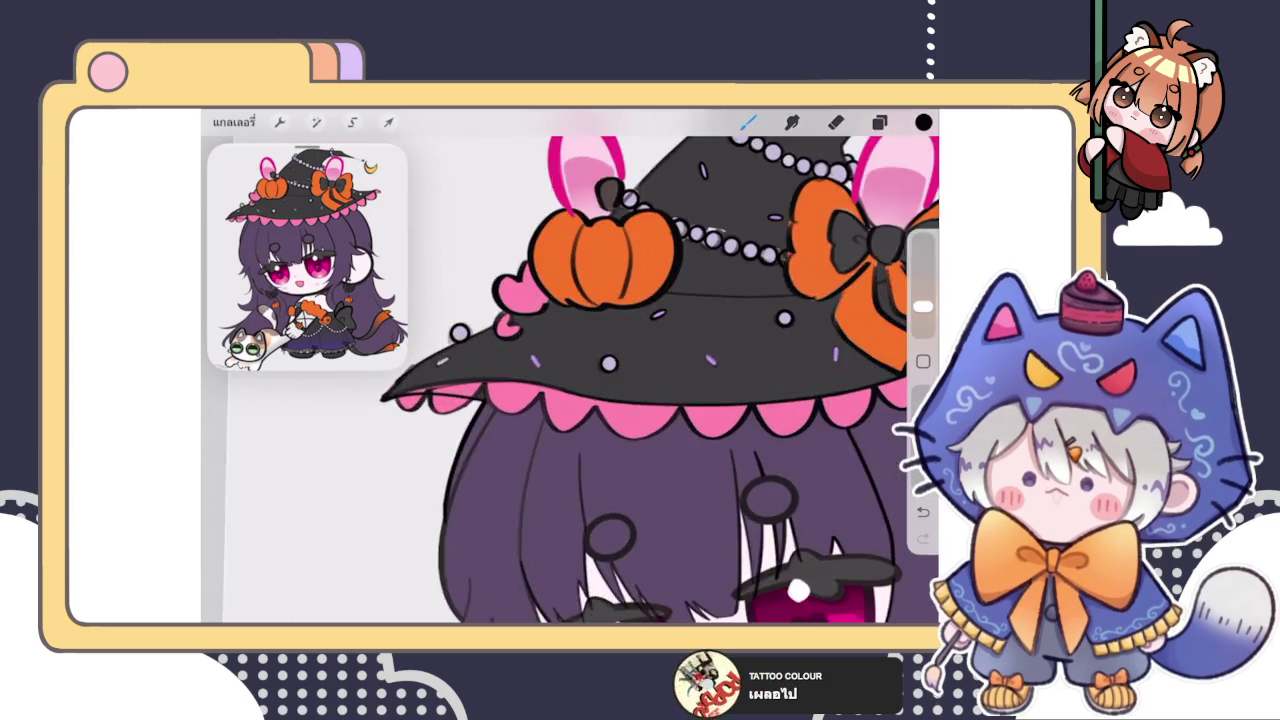
scroll(600, 380, up, 5)
mouse_move(600, 342)
mouse_down()
mouse_move(631, 417)
mouse_move(628, 374)
mouse_up()
drag(630, 418, 598, 345)
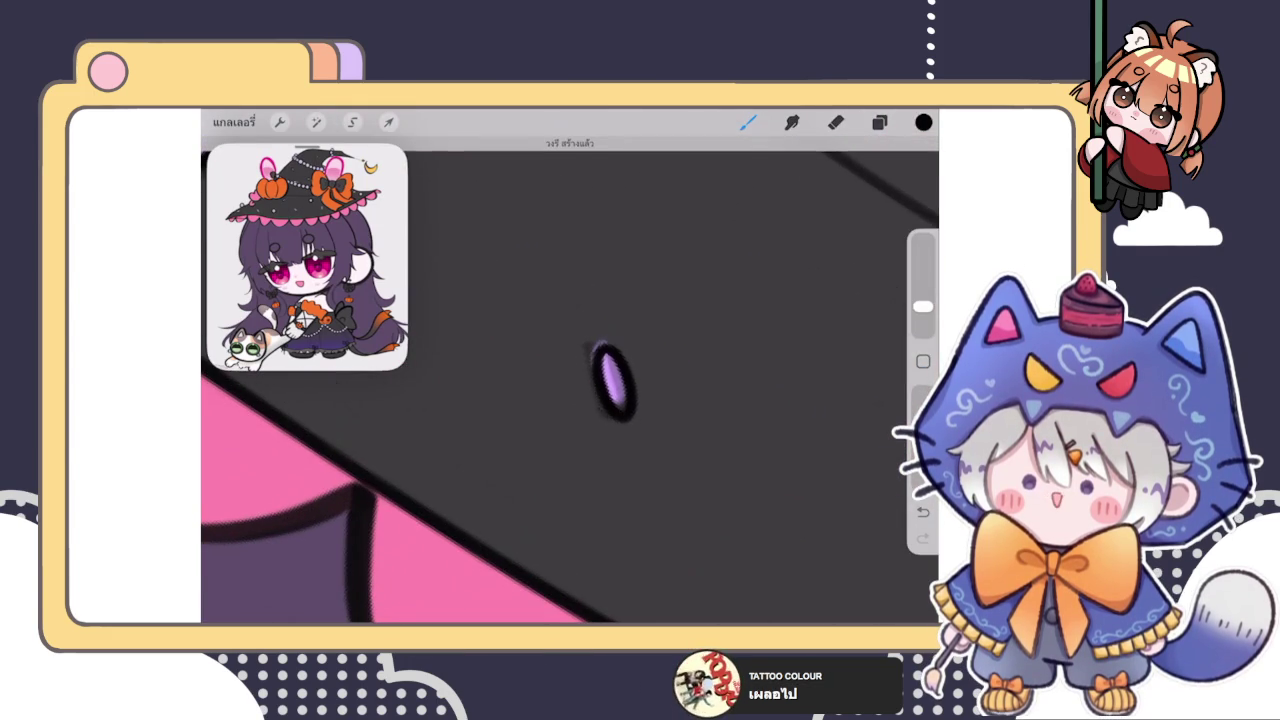
click(570, 145)
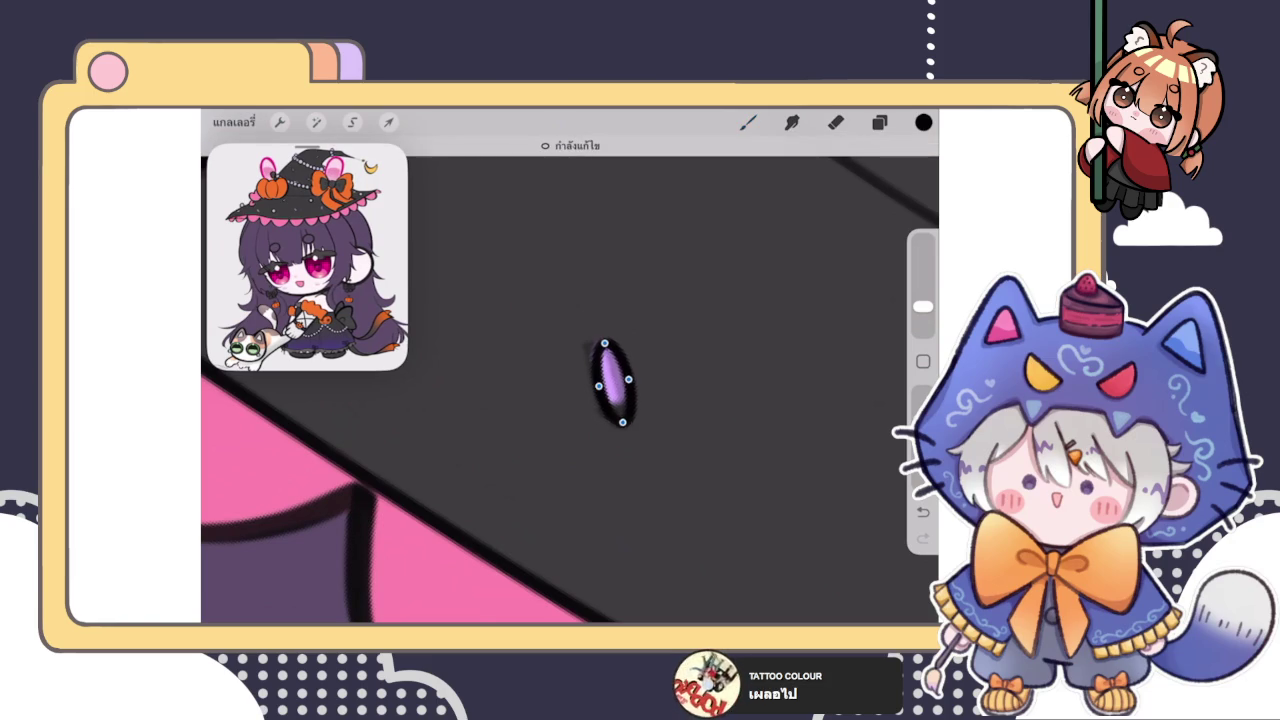
drag(614, 382, 606, 378)
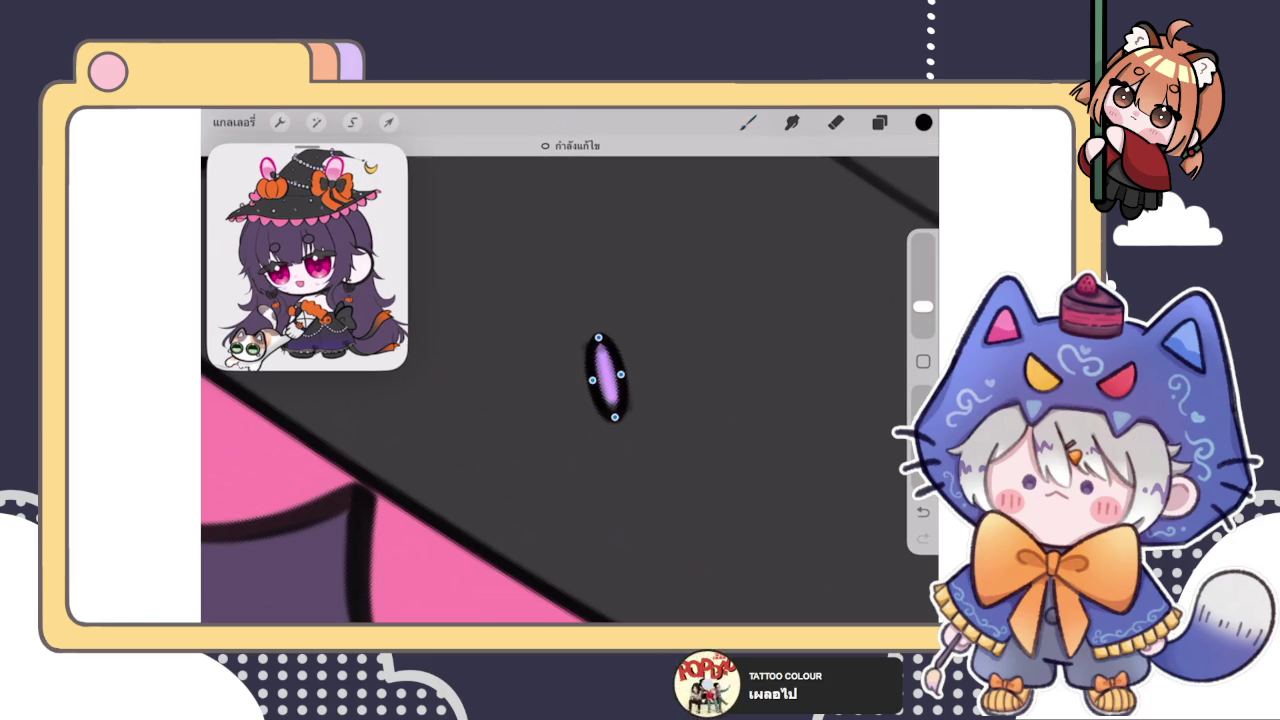
scroll(570, 390, down, 10)
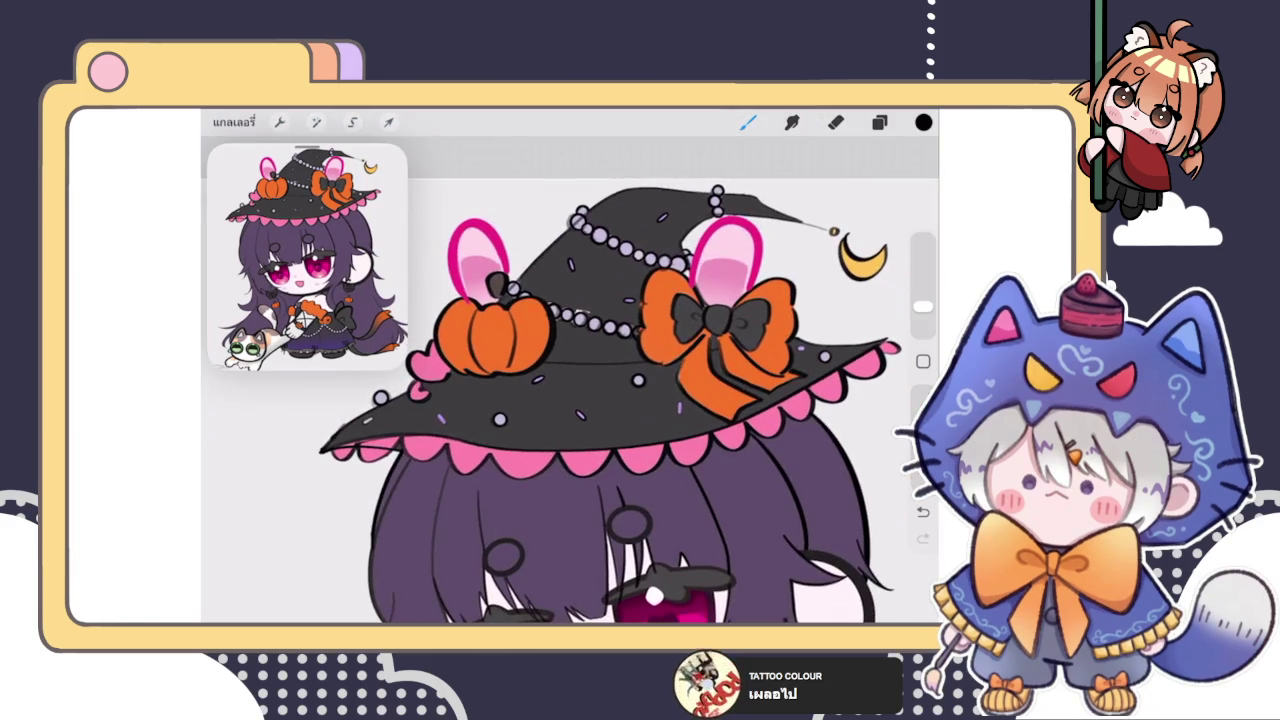
Step: Outline the small purple dash near the bow and try another purple dash, undoing that stroke
scroll(600, 415, up, 3)
scroll(600, 415, up, 3)
scroll(600, 415, up, 3)
mouse_move(630, 374)
mouse_down()
mouse_move(634, 466)
mouse_move(652, 406)
mouse_up()
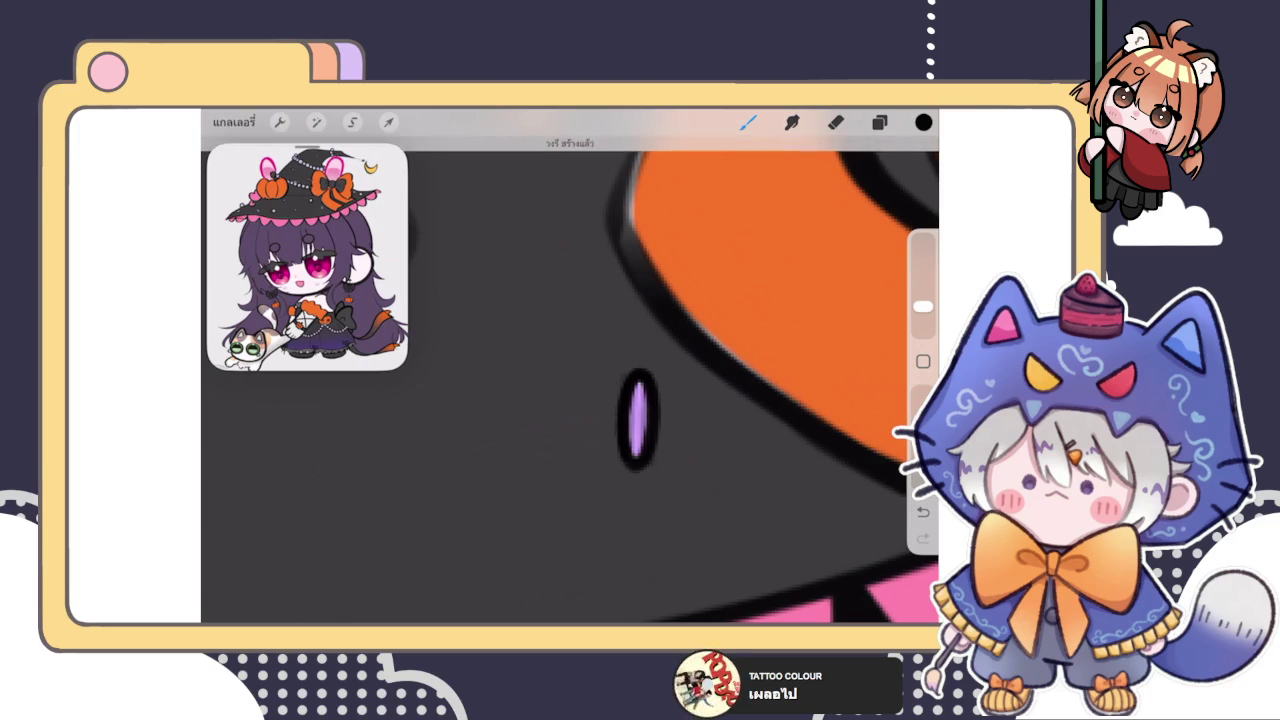
scroll(570, 390, down, 5)
scroll(570, 390, down, 3)
scroll(640, 380, up, 3)
scroll(640, 380, up, 3)
drag(548, 462, 518, 385)
key(ctrl+z)
scroll(570, 390, down, 3)
scroll(570, 390, up, 2)
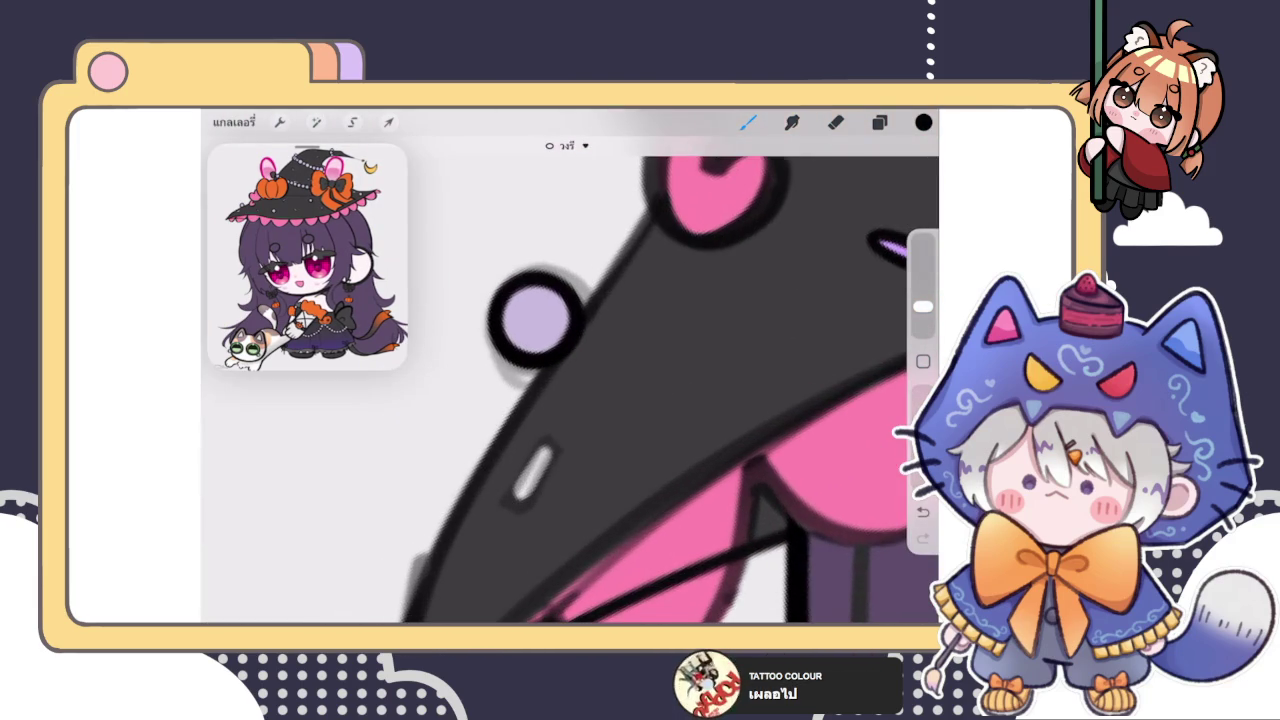
Step: Outline the white dash on the hat brim as a snapped ellipse and edit its shape
mouse_move(552, 440)
mouse_down()
mouse_move(512, 500)
mouse_move(565, 447)
mouse_up()
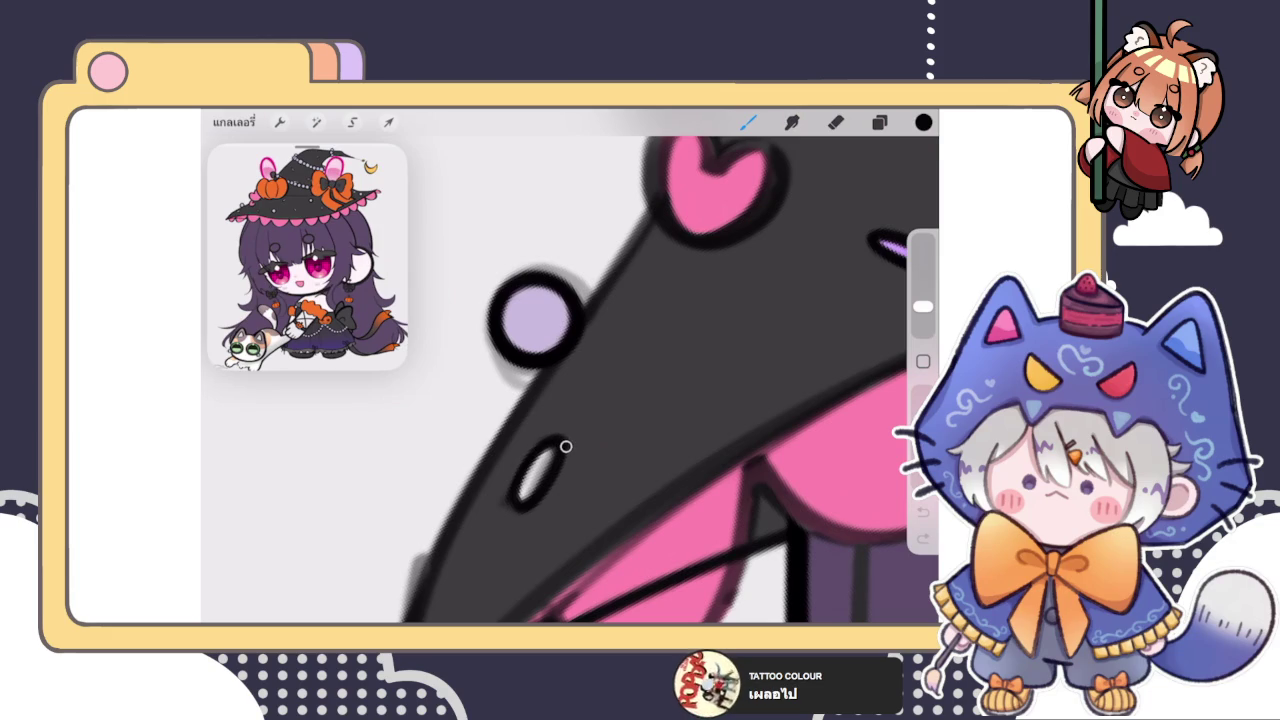
key(ctrl+z)
mouse_move(555, 442)
mouse_down()
mouse_move(520, 502)
mouse_move(531, 476)
mouse_up()
click(565, 145)
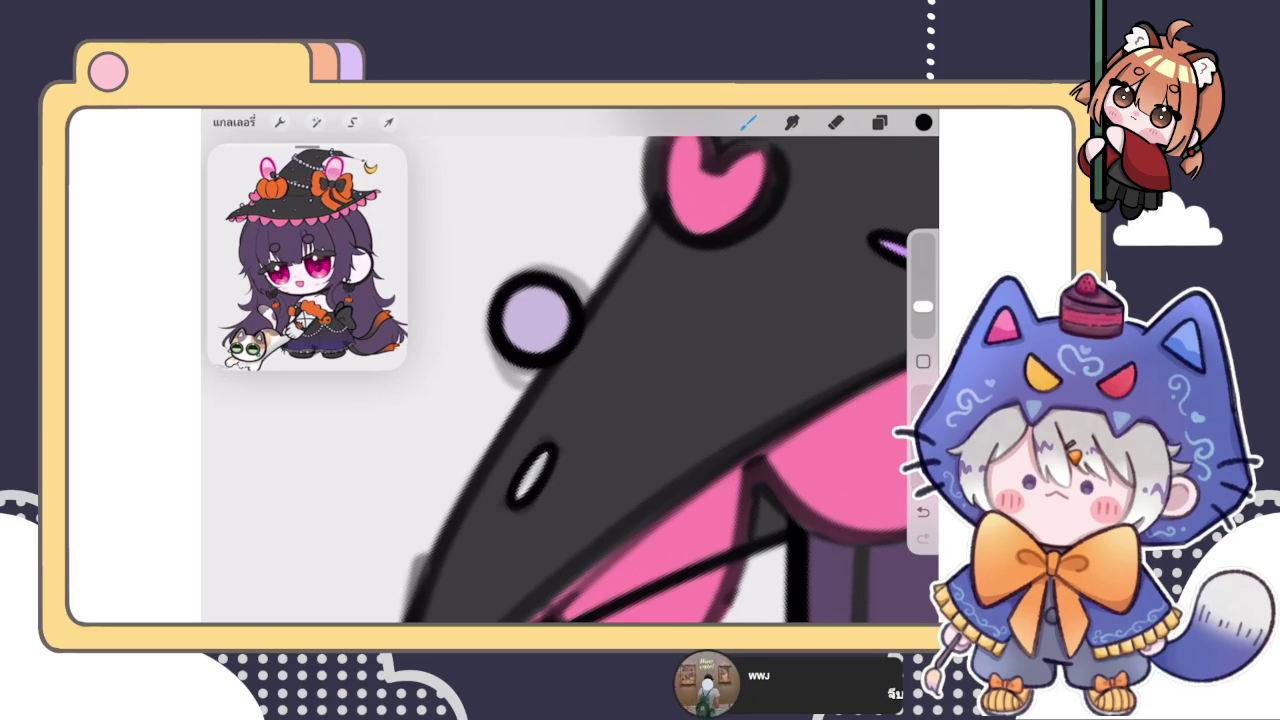
scroll(670, 380, up, 5)
scroll(620, 420, down, 5)
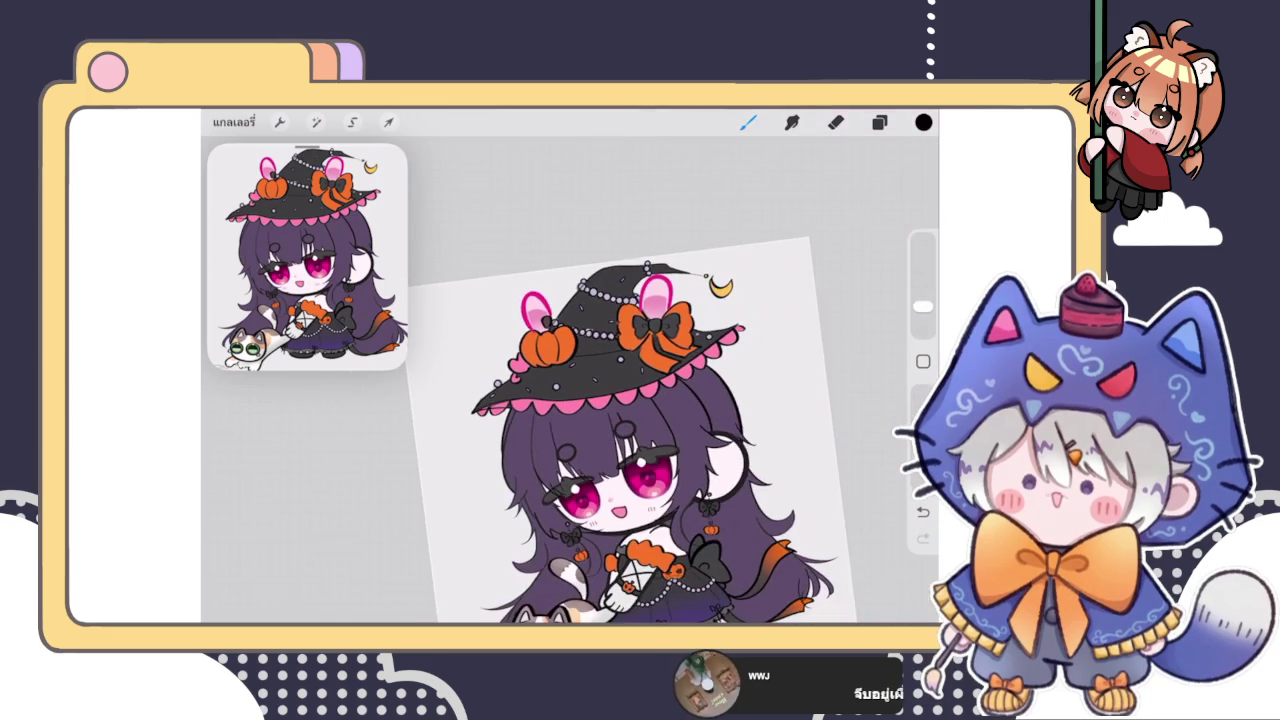
Step: Erase the outline around the purple oval and redraw a dark outline around it
scroll(600, 380, up, 3)
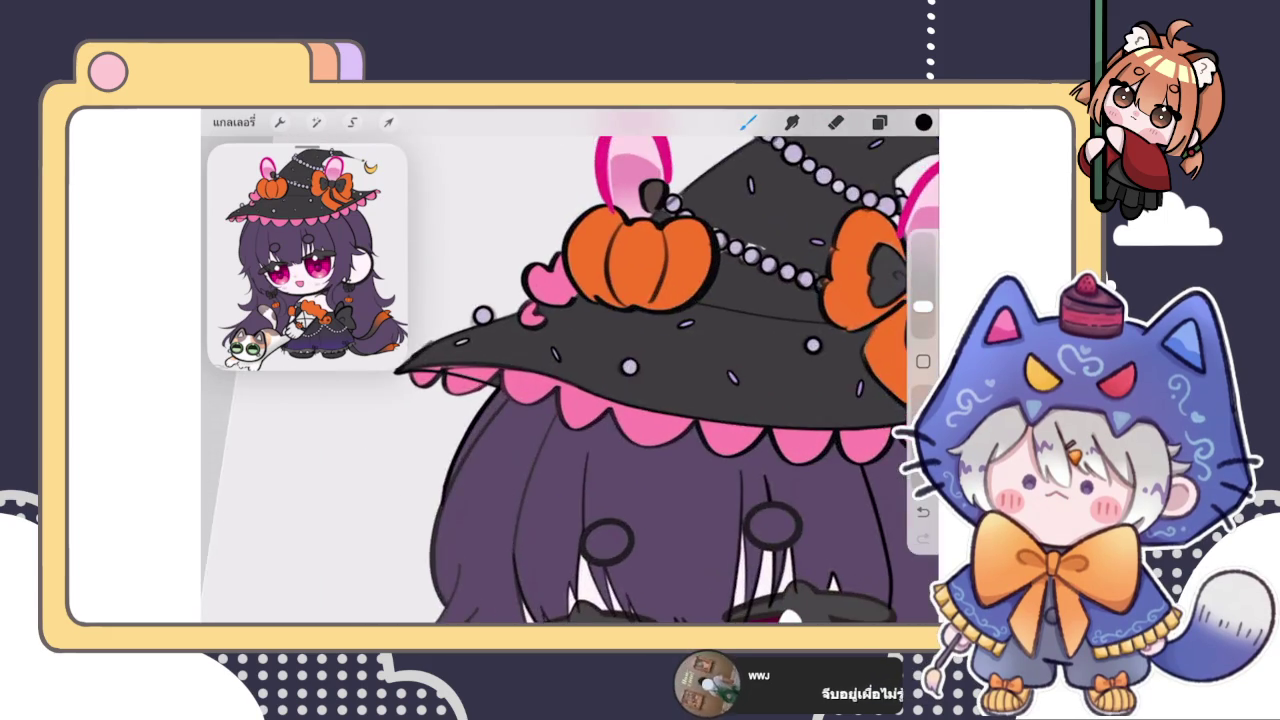
scroll(600, 380, up, 3)
scroll(600, 380, up, 2)
key(e)
drag(580, 420, 529, 349)
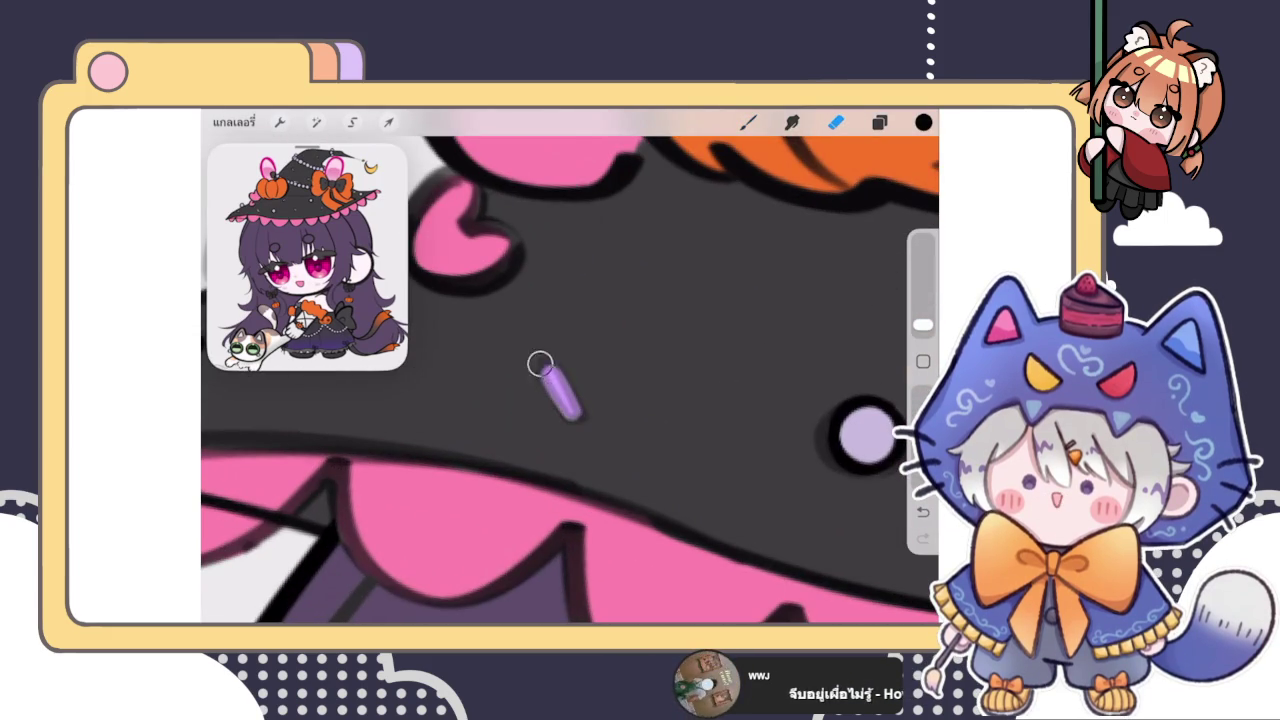
key(b)
mouse_move(543, 363)
mouse_down()
mouse_move(580, 420)
mouse_move(542, 366)
mouse_up()
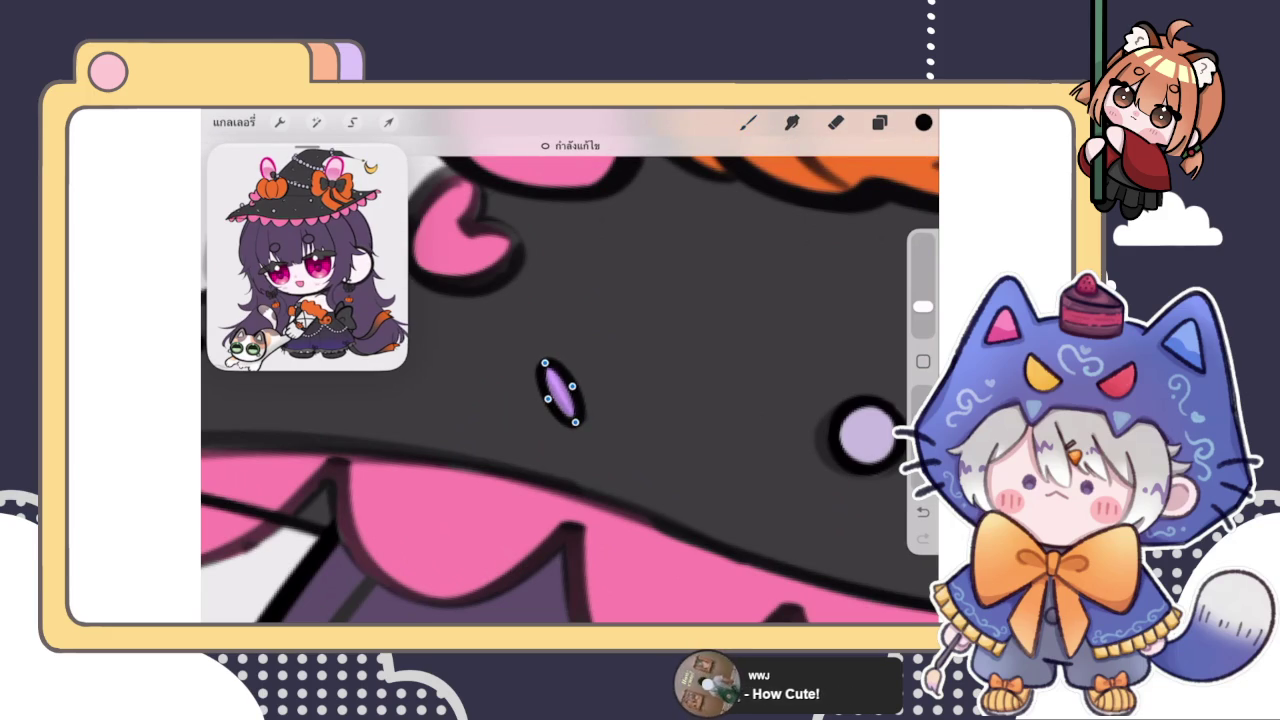
click(748, 122)
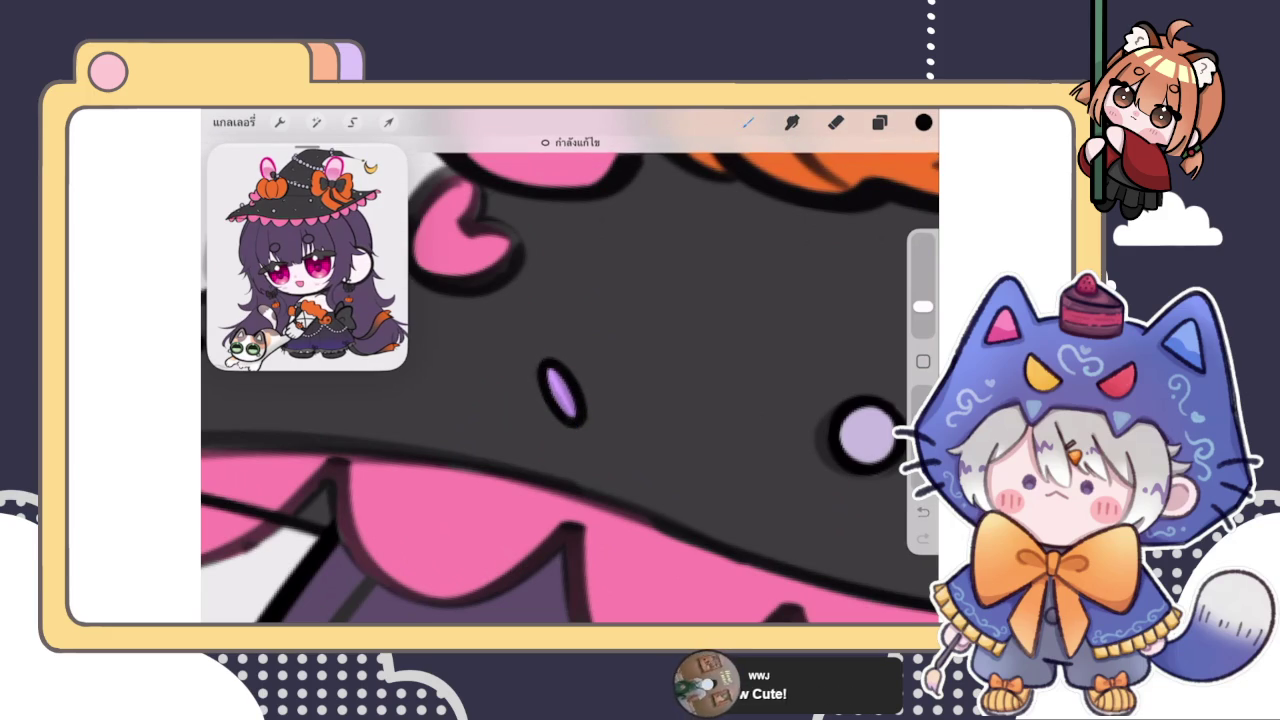
Step: Erase the purple oval into a thinner pill and redraw it as a snapped ellipse
scroll(570, 380, down, 3)
scroll(570, 380, down, 2)
scroll(570, 380, up, 2)
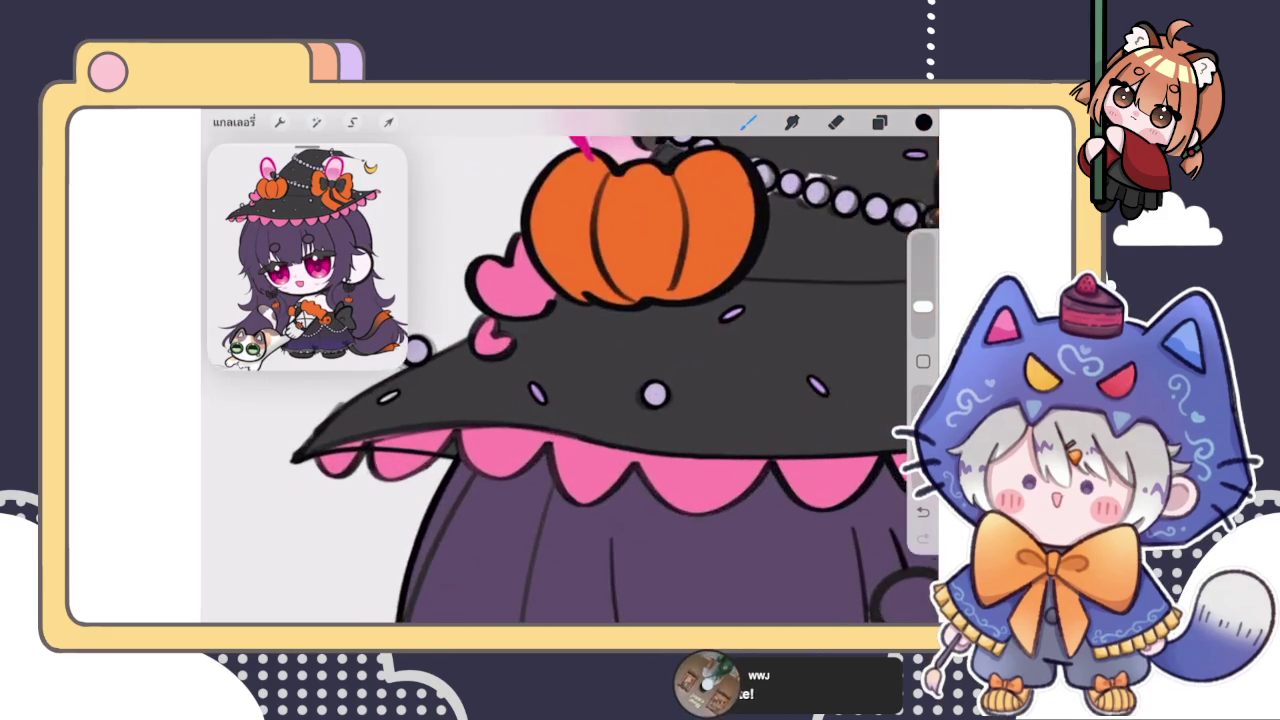
scroll(570, 380, up, 3)
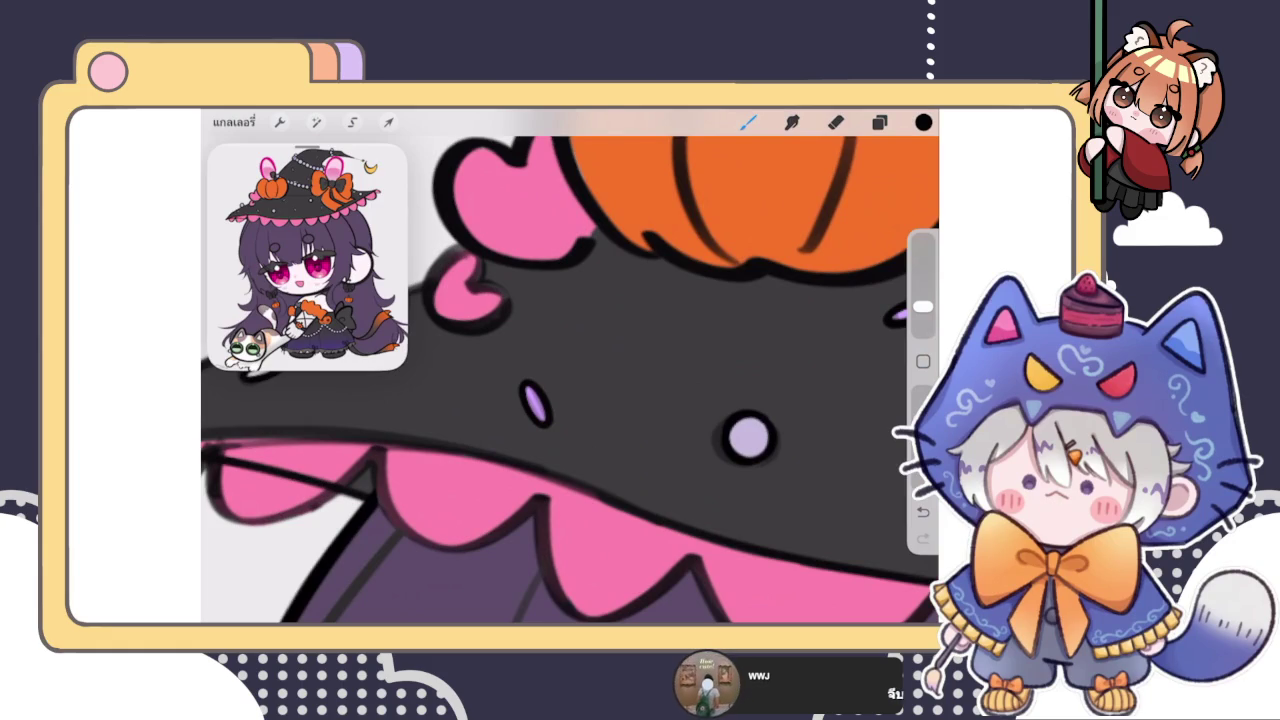
drag(537, 371, 537, 451)
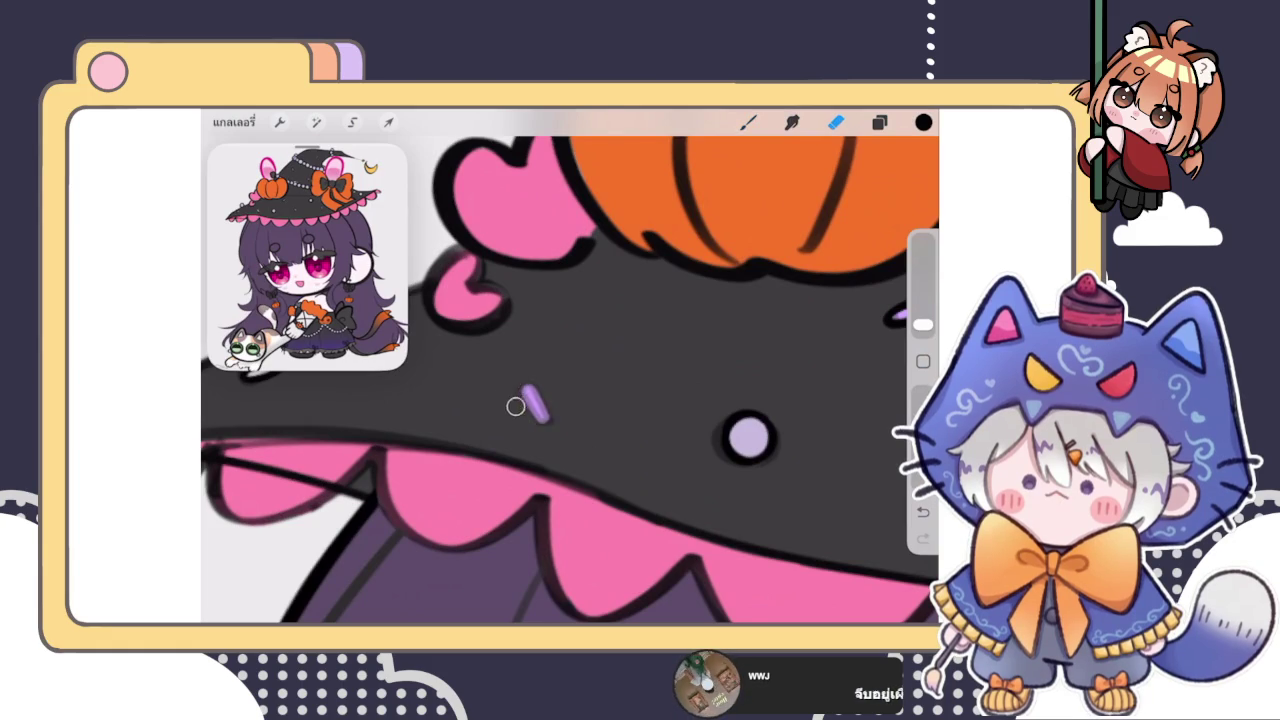
click(533, 404)
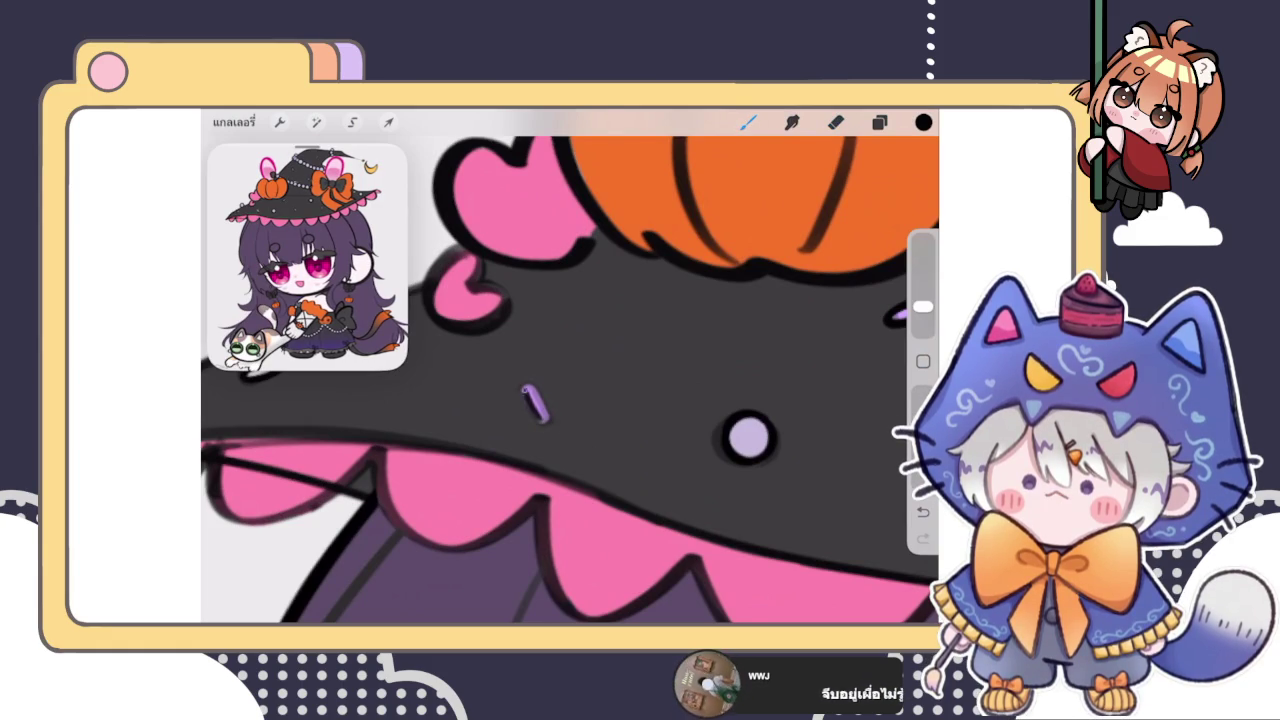
drag(532, 380, 547, 422)
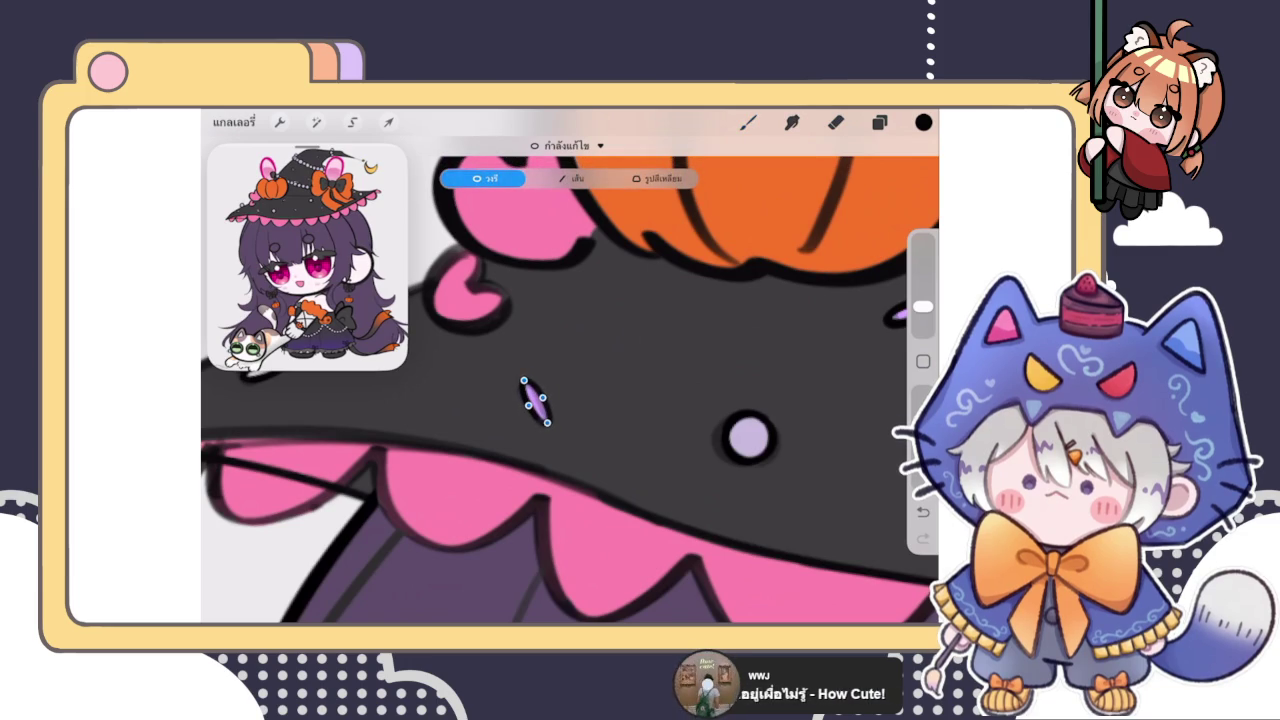
Step: Outline the thin oval in dark, snap it to a clean ellipse nudged up-left, then zoom out
scroll(570, 380, down, 5)
scroll(570, 380, down, 5)
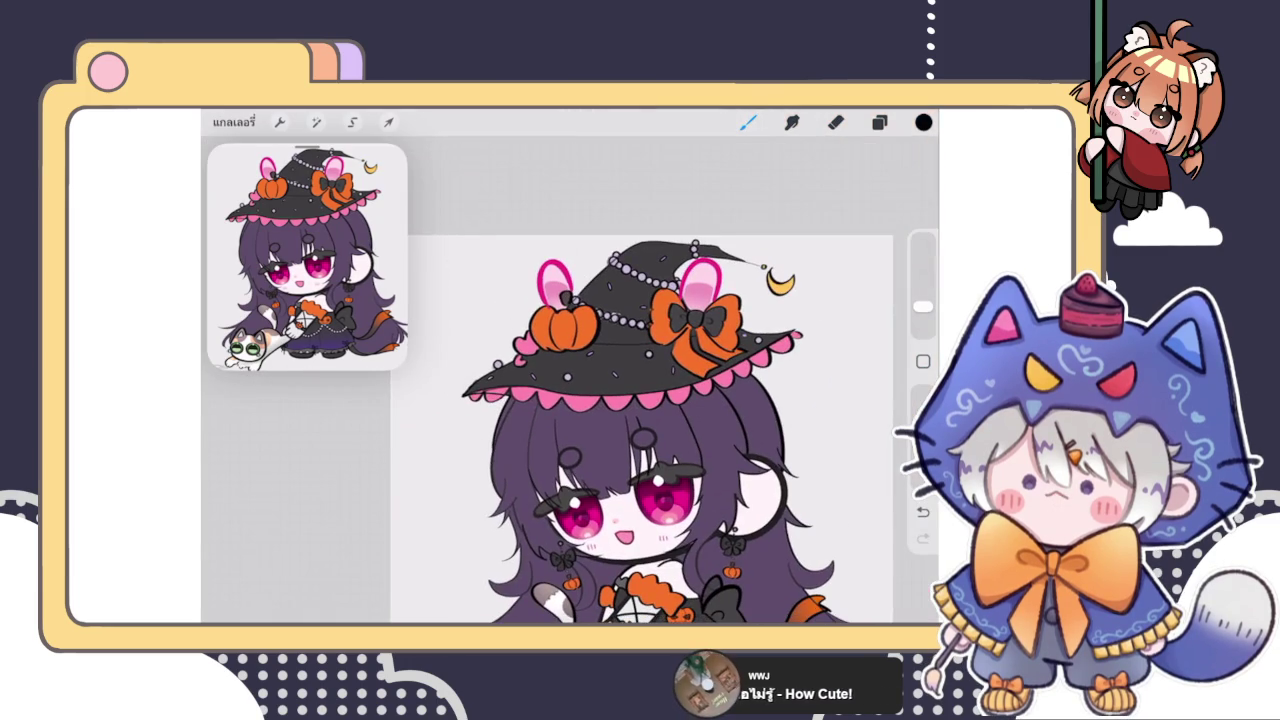
scroll(600, 360, up, 3)
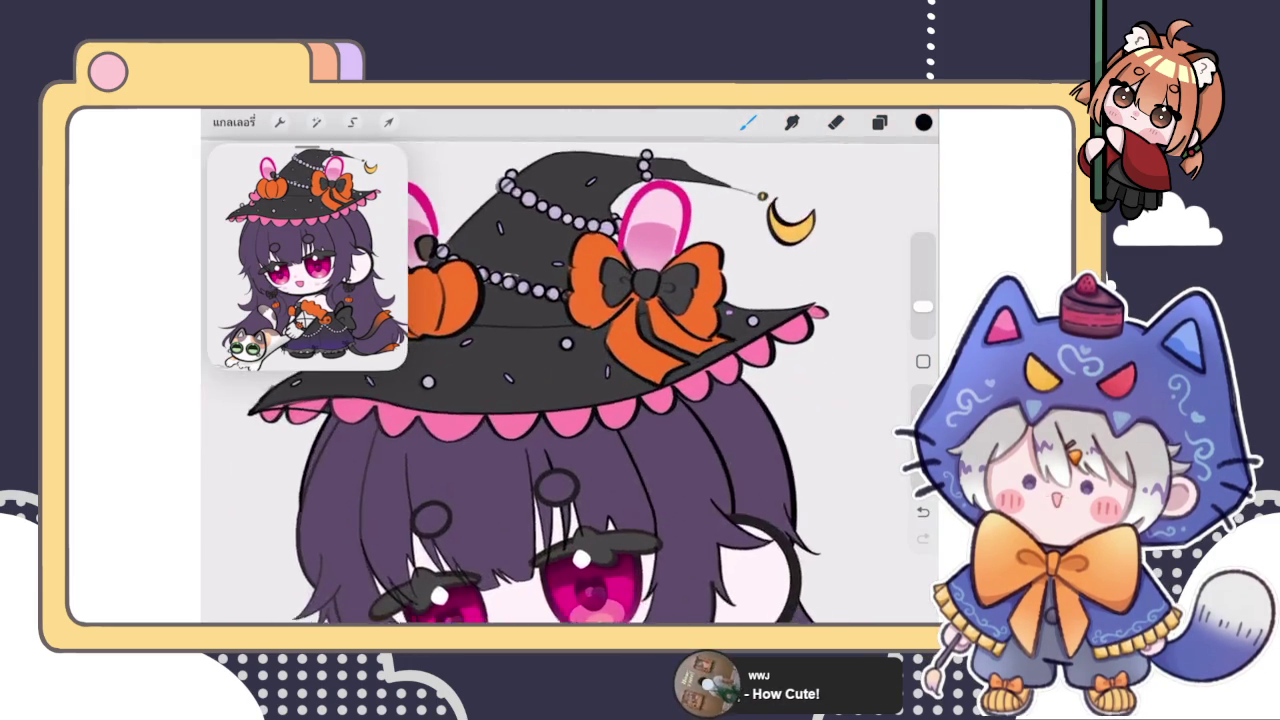
scroll(600, 360, up, 3)
scroll(600, 360, up, 3)
scroll(600, 360, up, 3)
drag(645, 405, 649, 337)
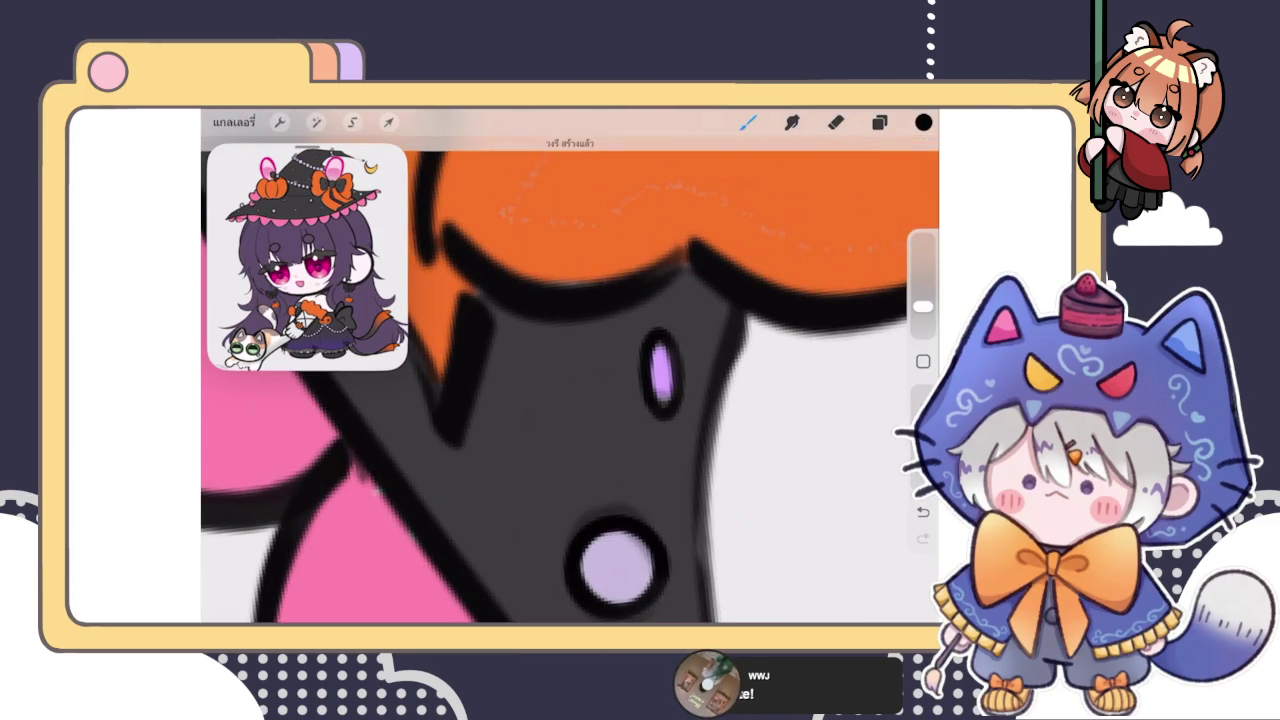
click(570, 145)
drag(658, 332, 655, 327)
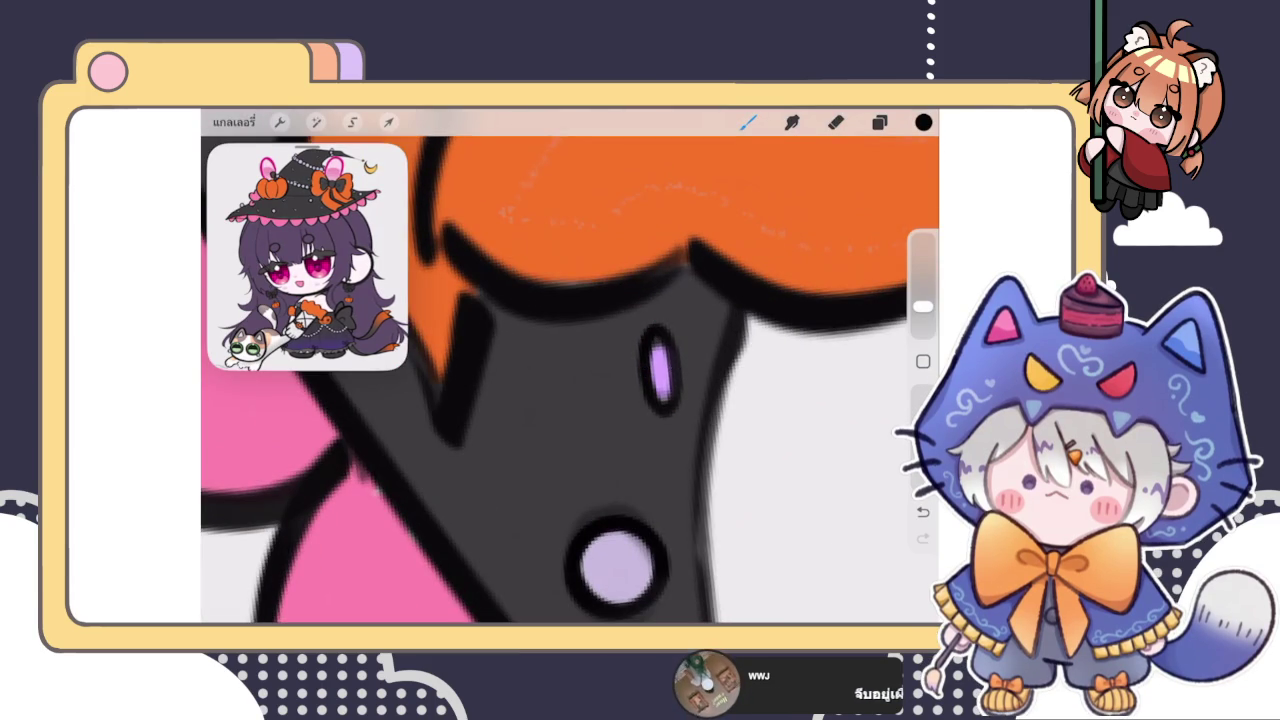
scroll(570, 380, down, 5)
scroll(570, 380, down, 5)
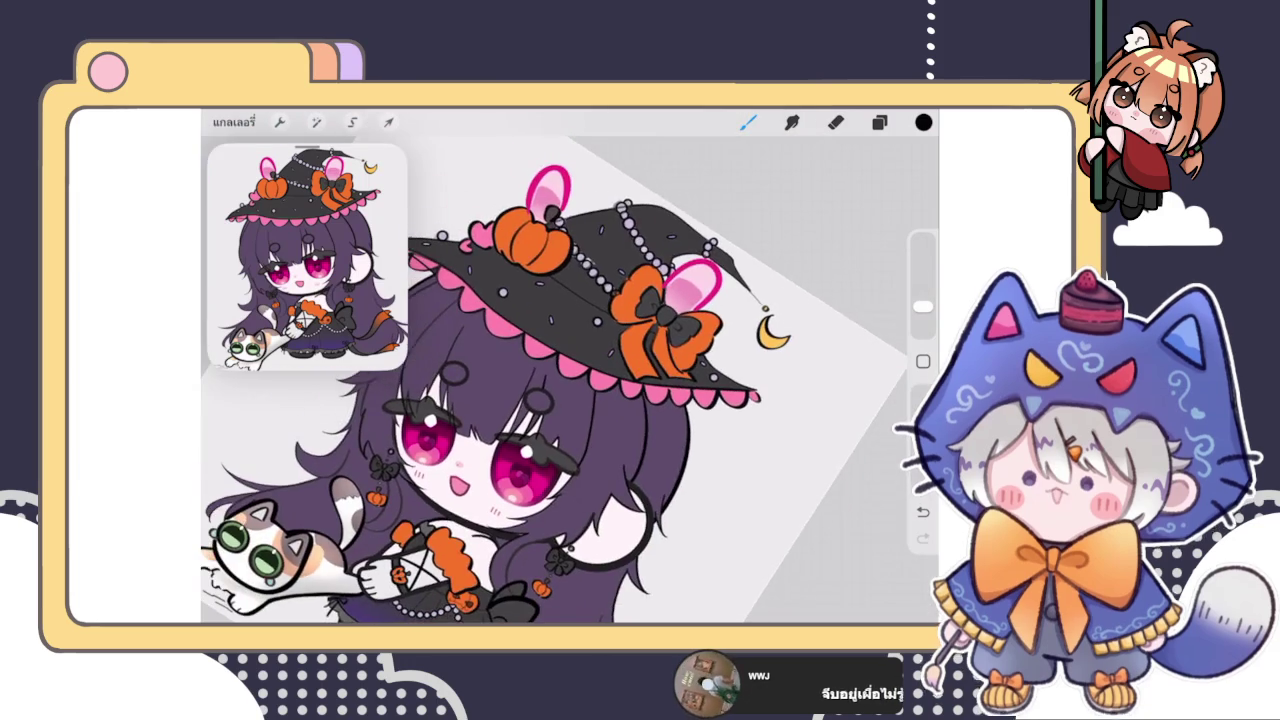
scroll(570, 380, down, 3)
scroll(570, 380, up, 3)
scroll(600, 420, down, 3)
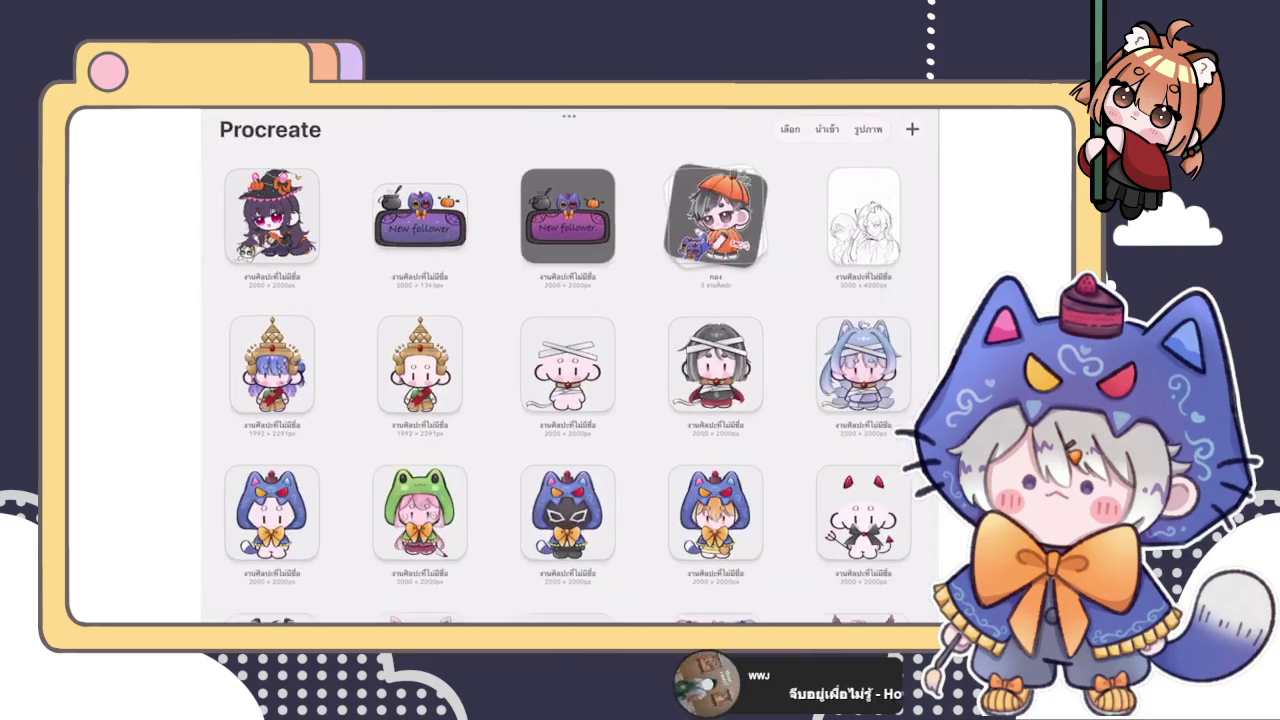
Step: Scroll the gallery and open the blue-haired chibi artwork wearing the golden crown
scroll(580, 400, down, 5)
scroll(580, 400, up, 3)
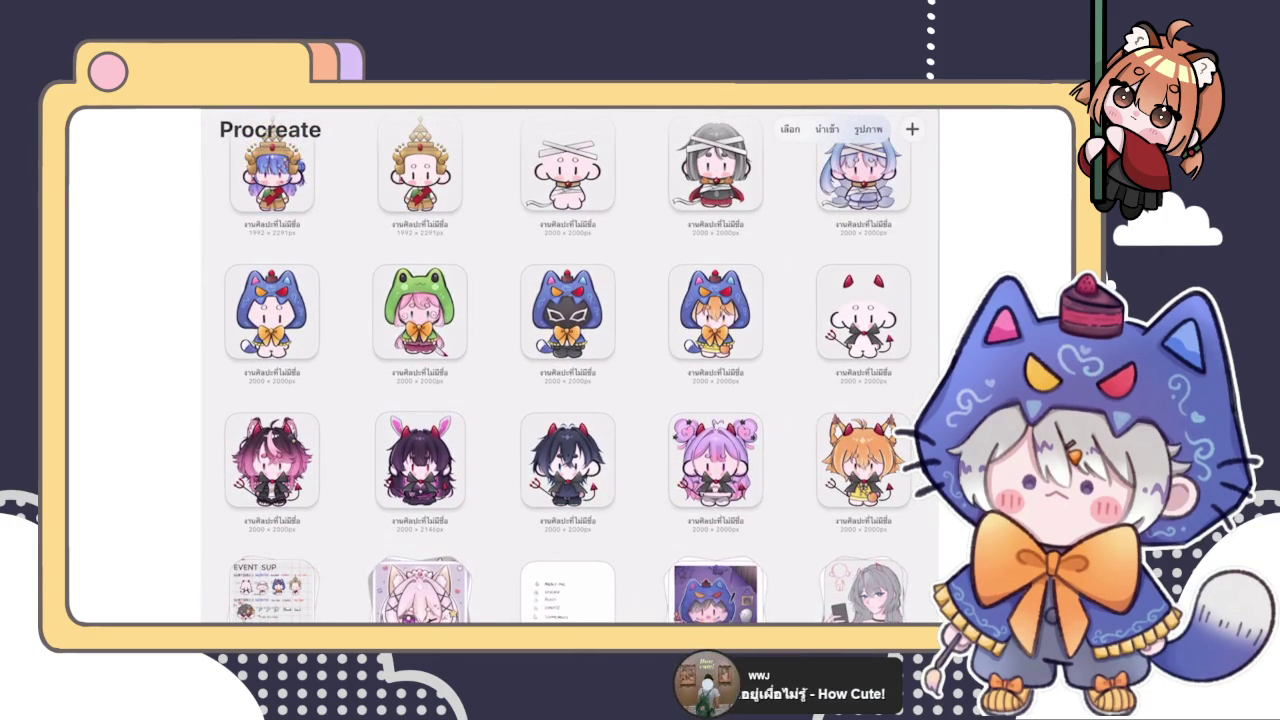
scroll(580, 400, up, 1)
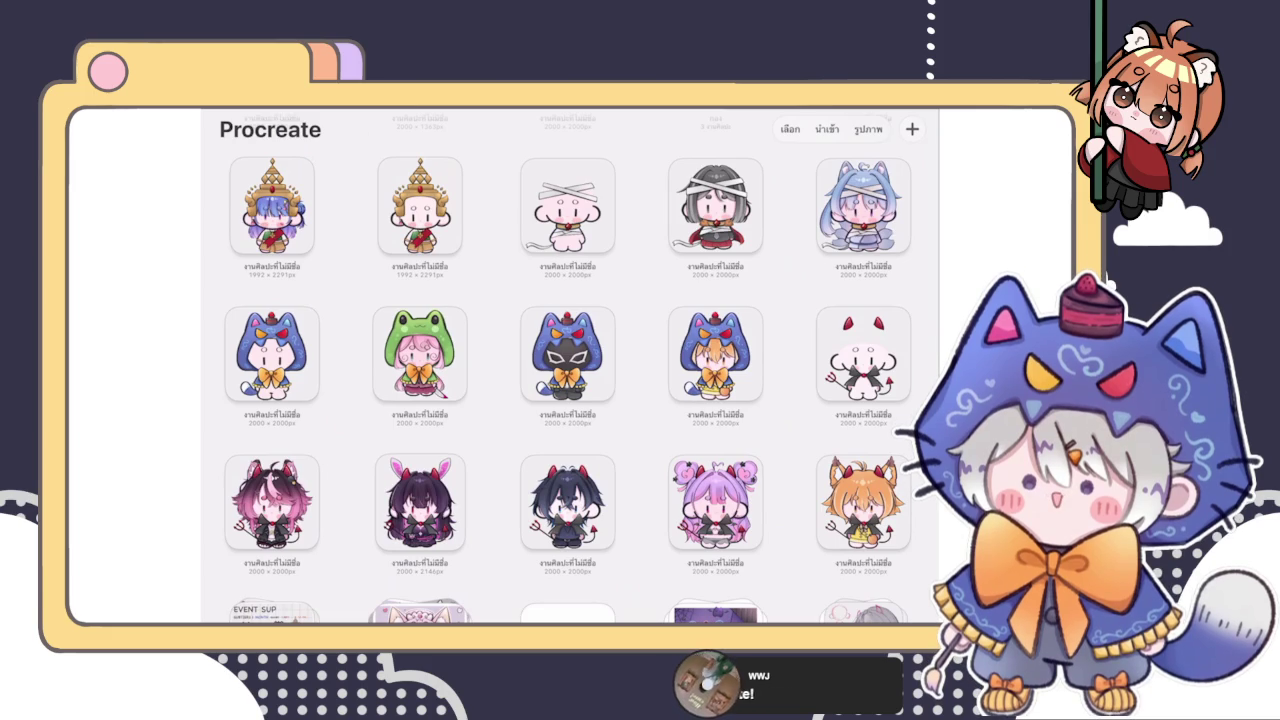
scroll(568, 370, up, 3)
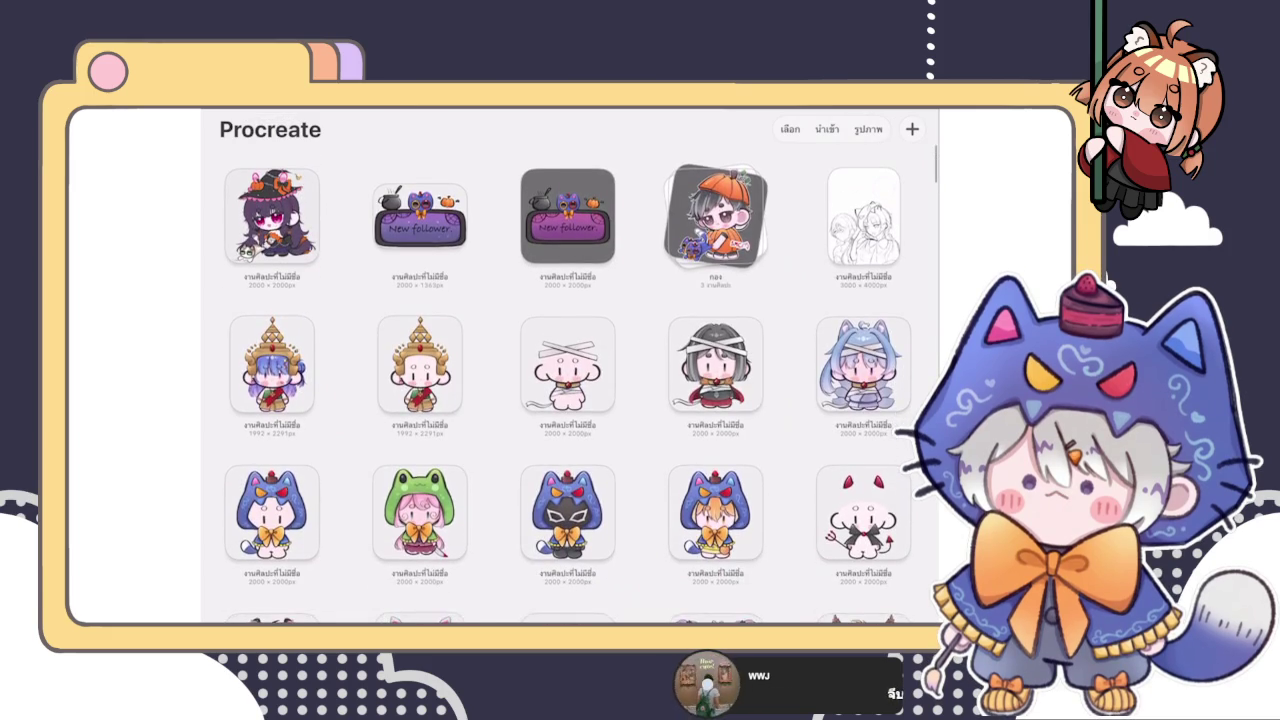
click(272, 363)
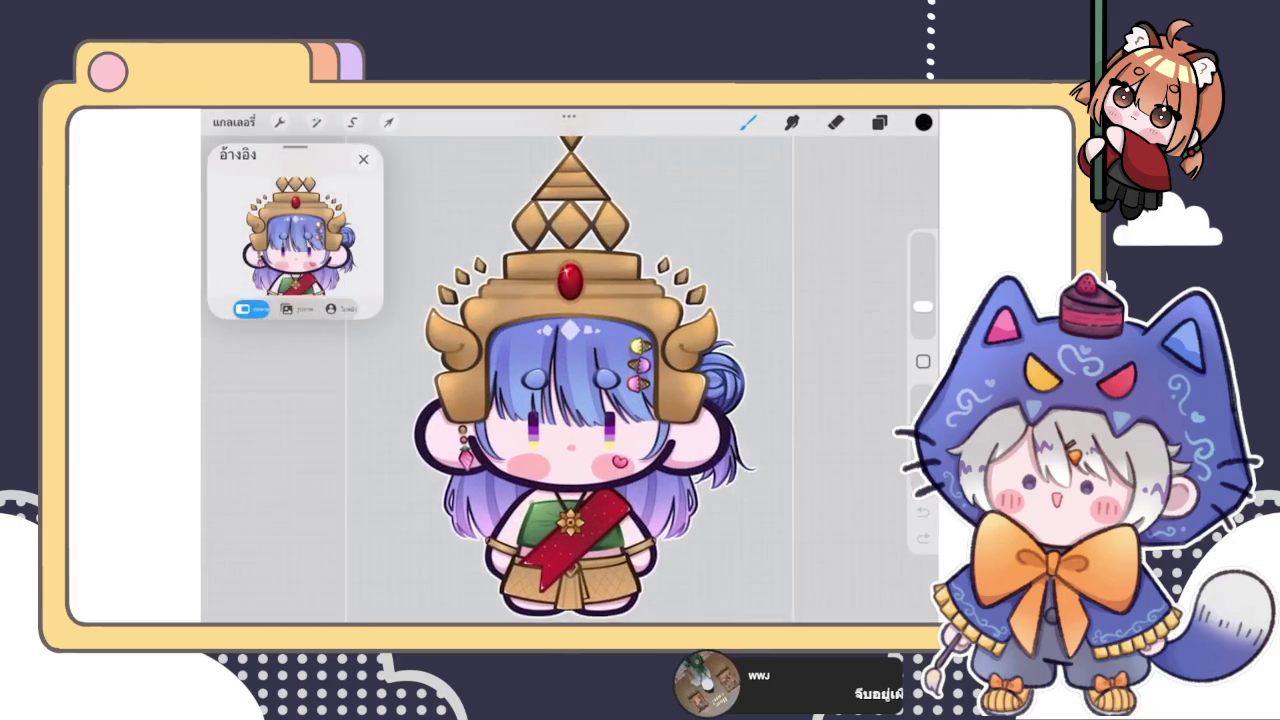
scroll(570, 360, down, 5)
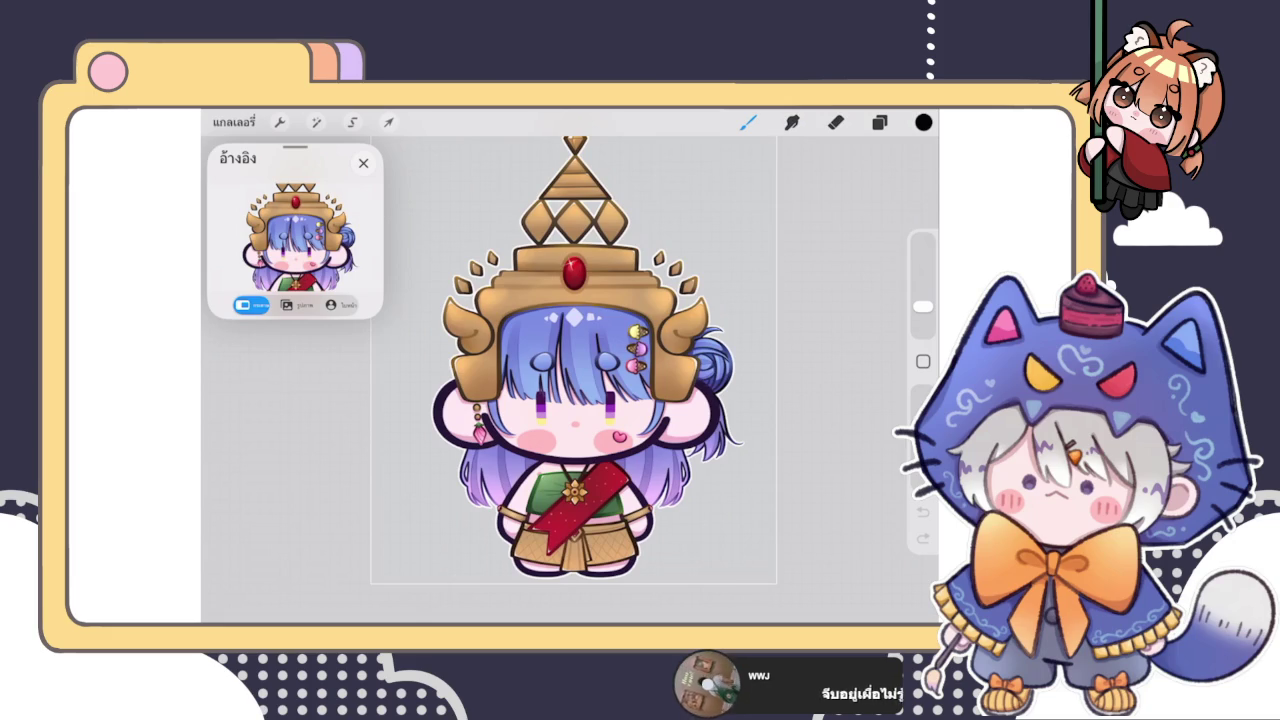
click(363, 163)
Step: Return to the gallery, open the stack further down, and select the EVENT SUP thumbnail
click(233, 122)
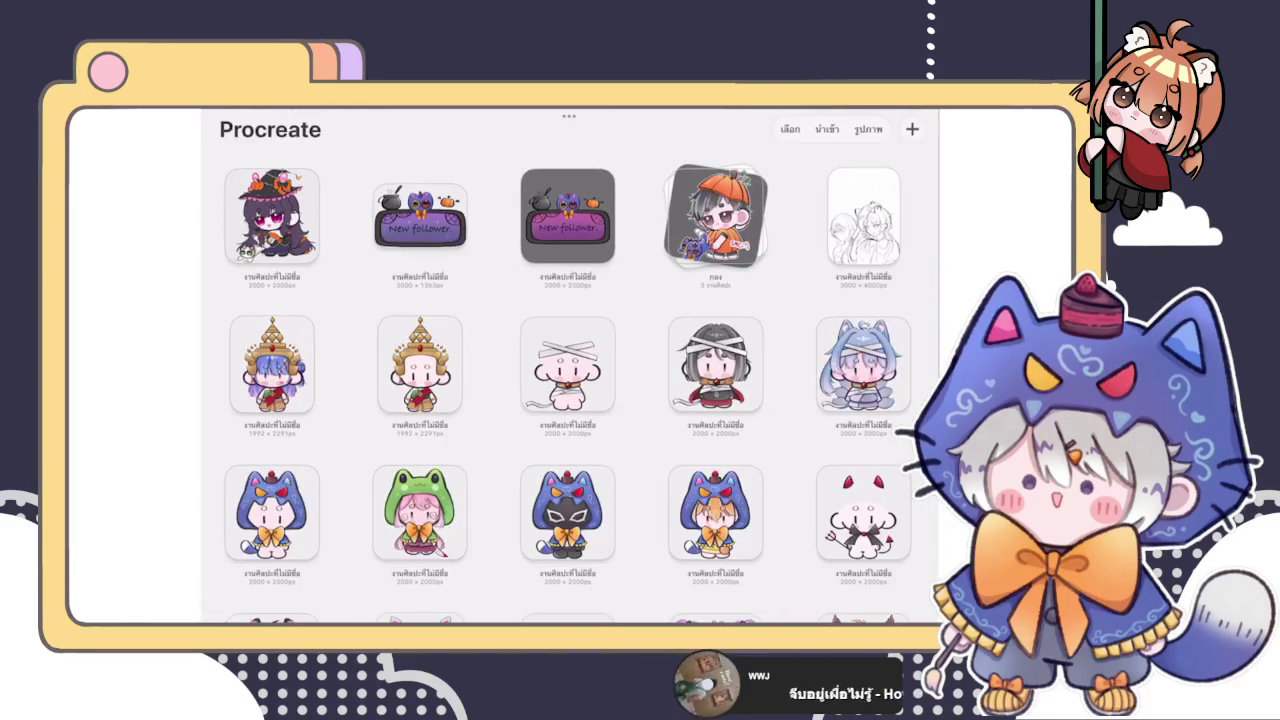
scroll(581, 432, down, 1)
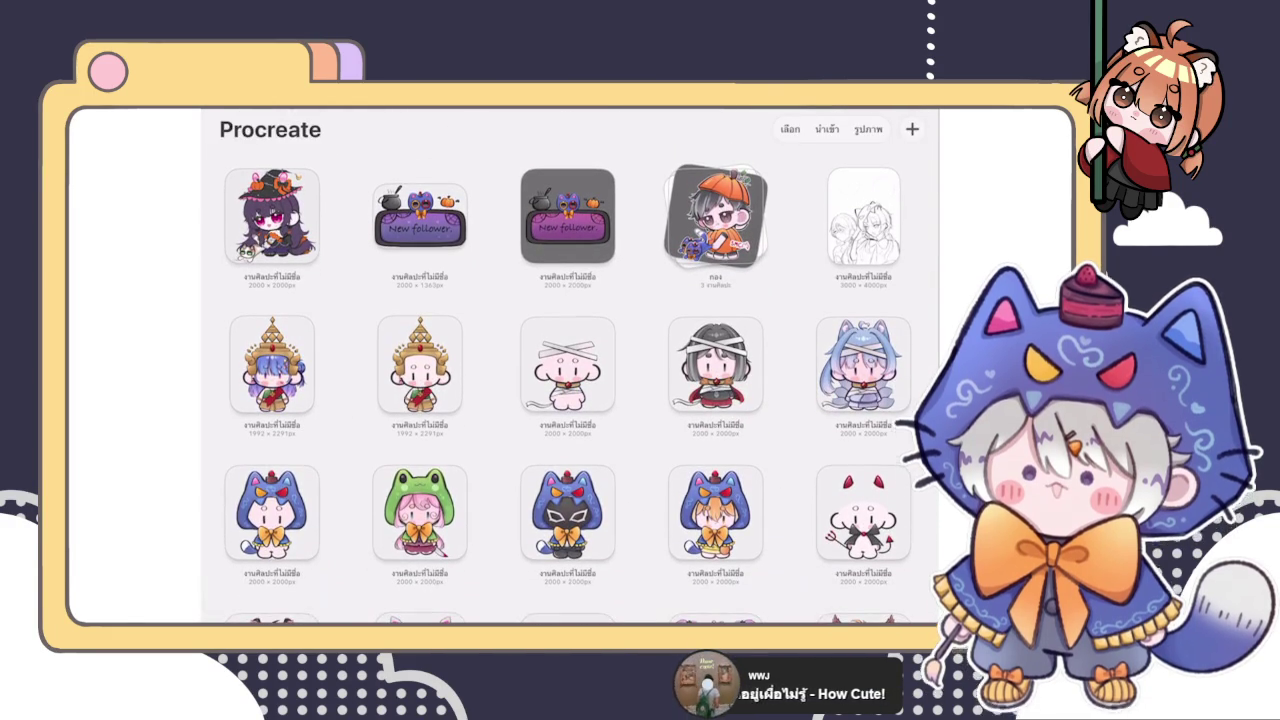
scroll(568, 370, down, 5)
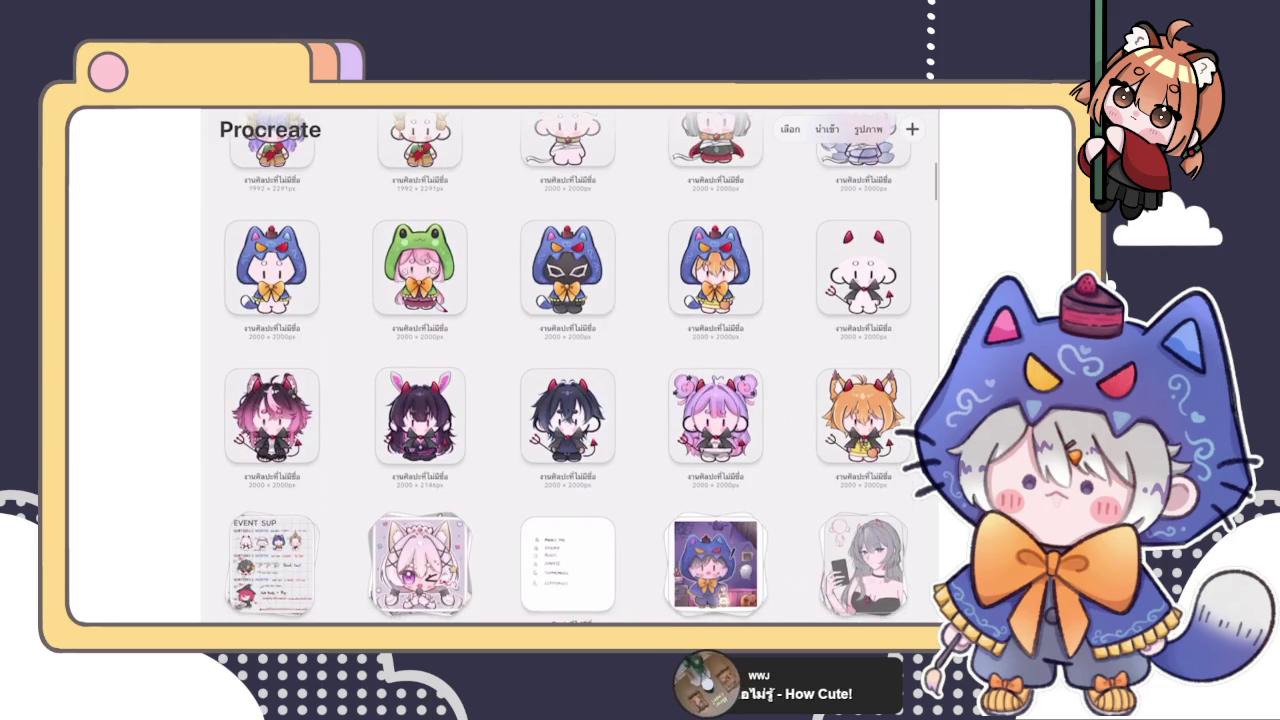
scroll(568, 370, down, 3)
scroll(568, 370, up, 2)
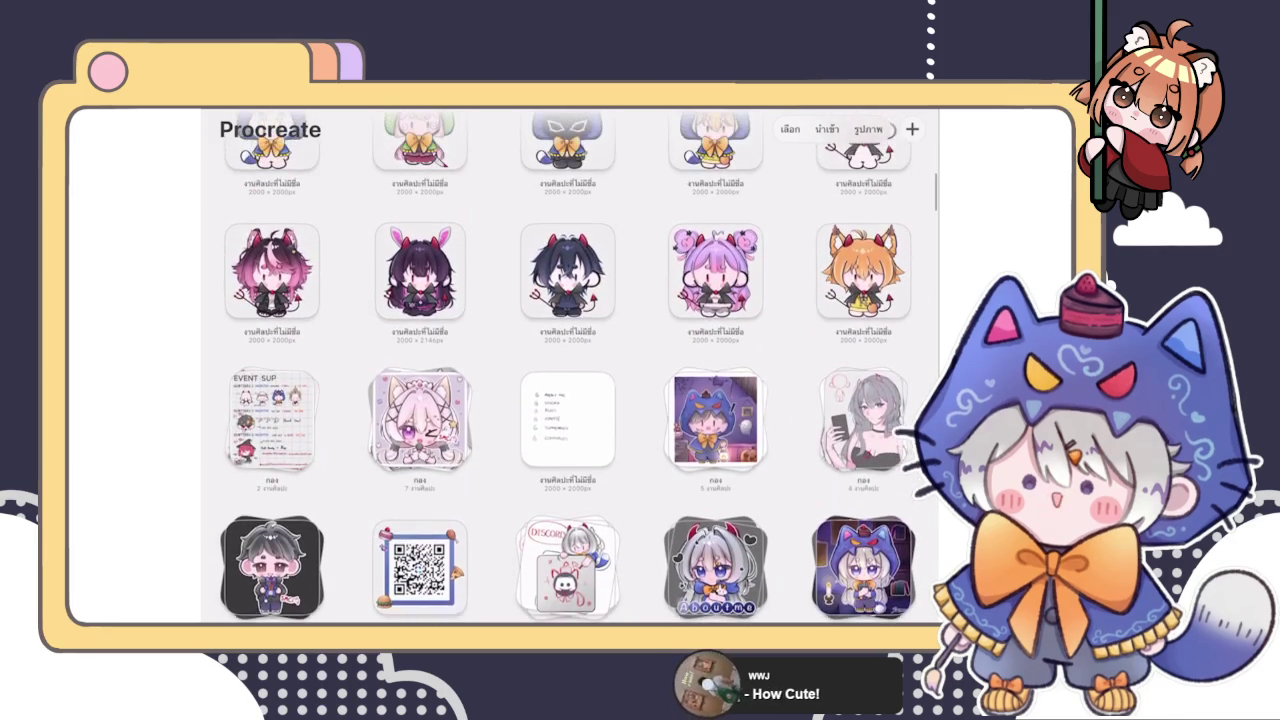
click(270, 418)
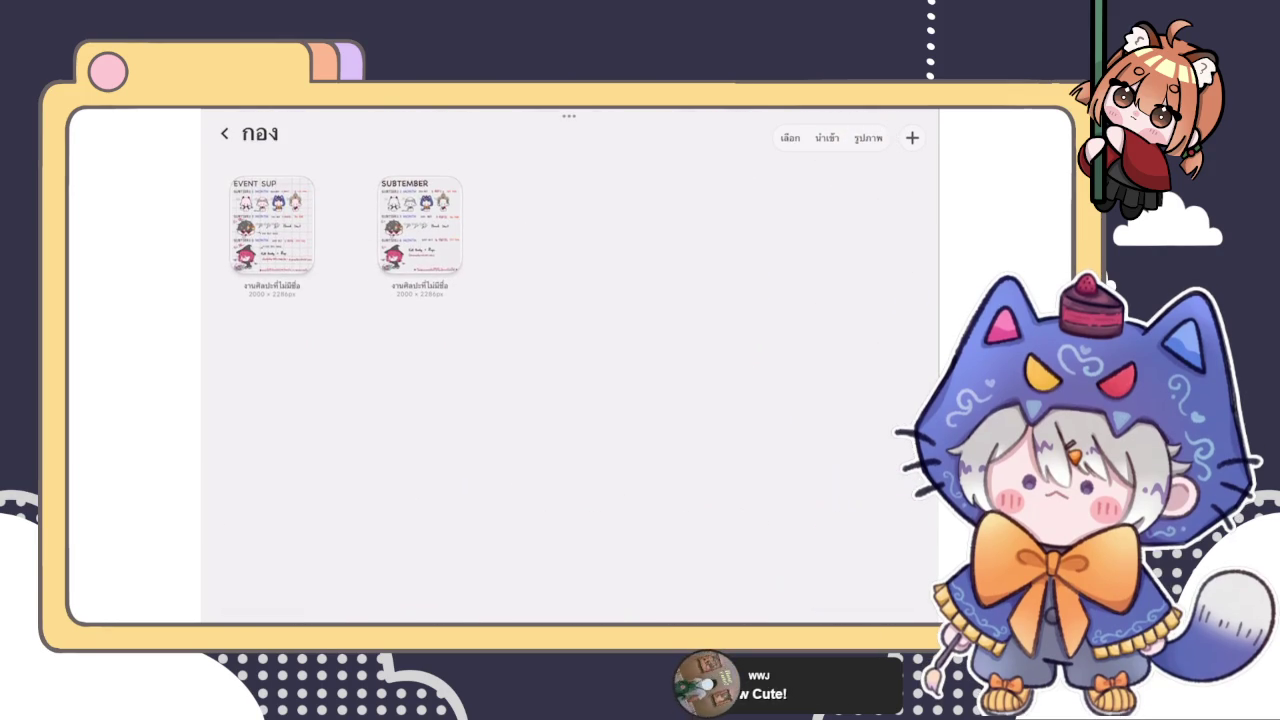
click(272, 225)
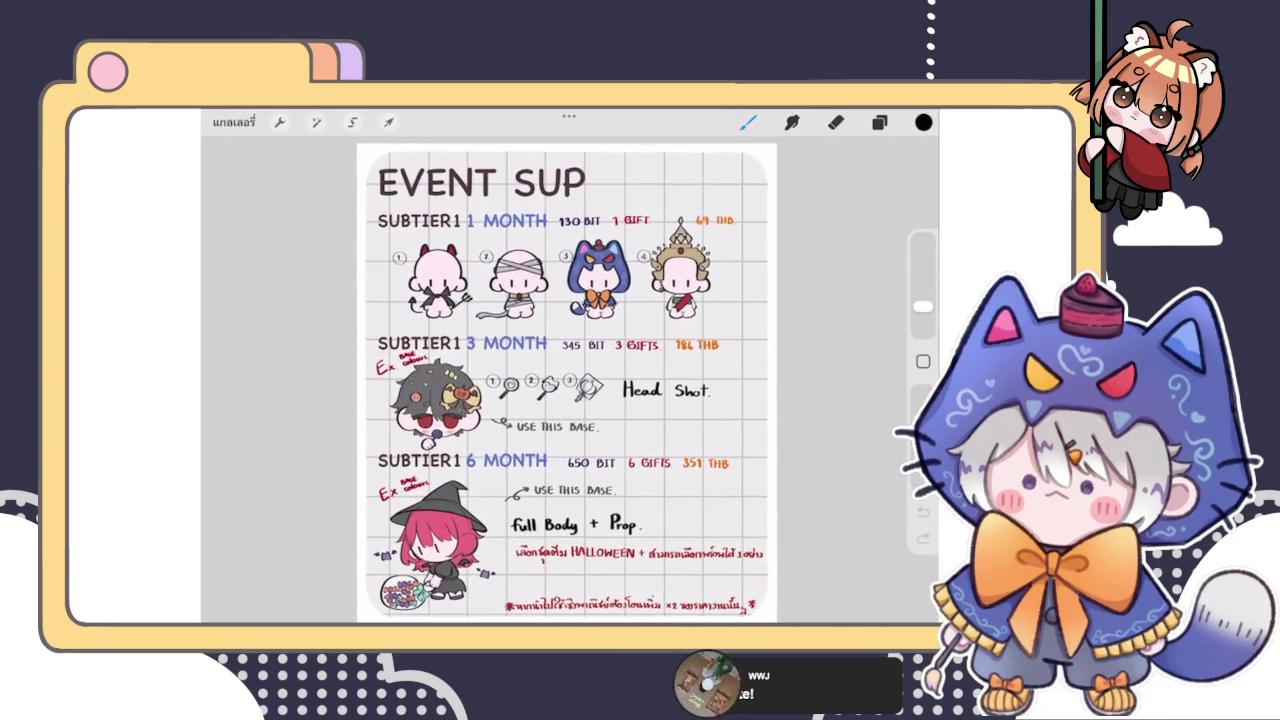
Step: Zoom in to review EVENT SUP, then close it back to the stack beside SUBTEMBER
scroll(567, 182, up, 5)
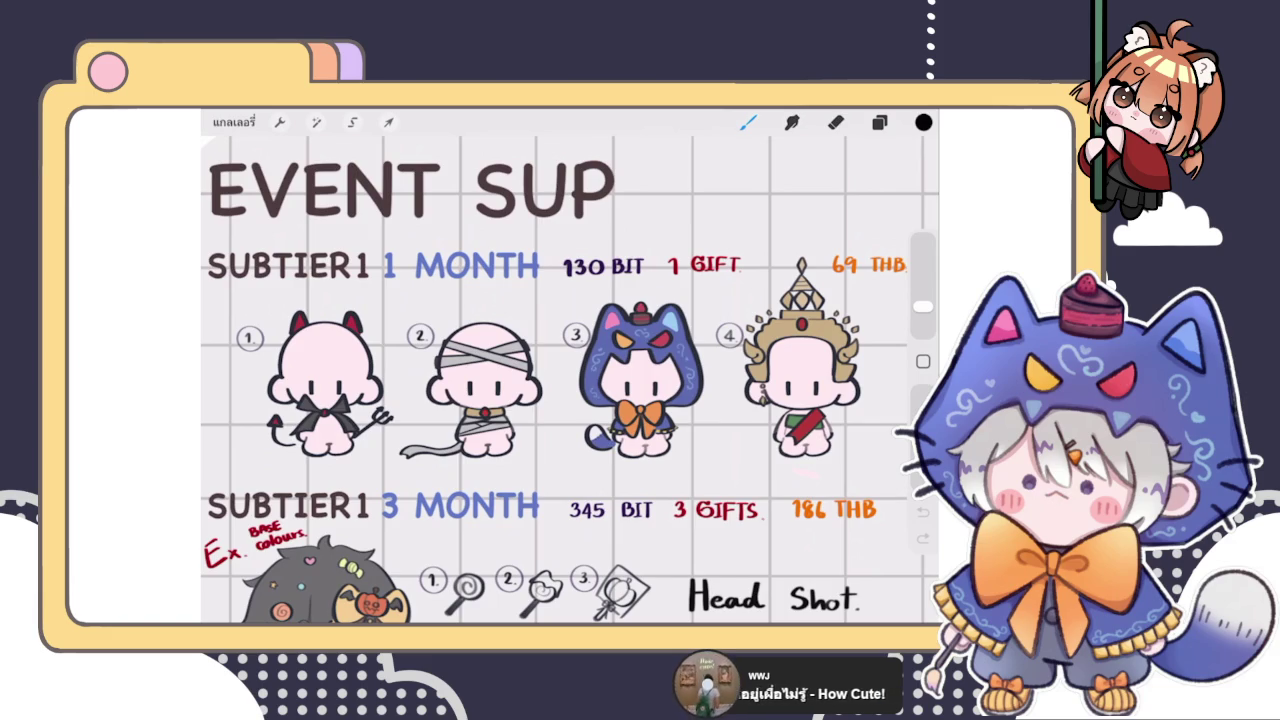
click(233, 122)
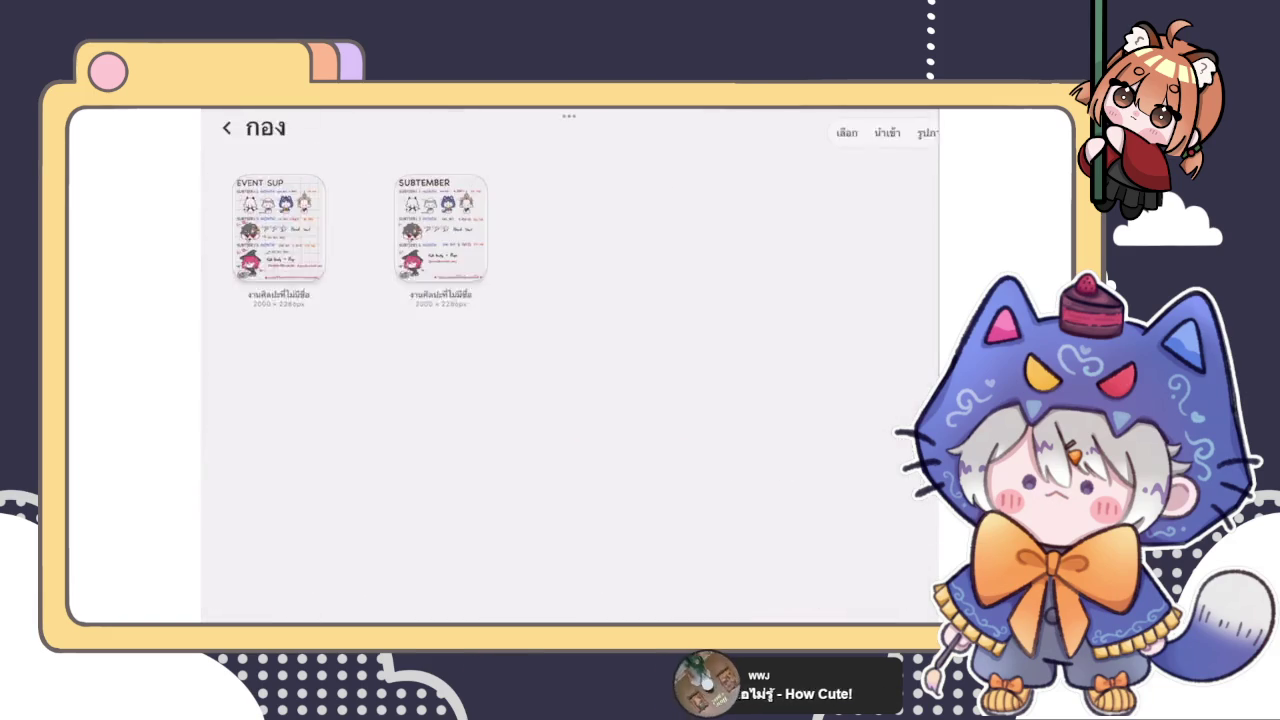
Step: Go back to the main gallery and open the chibi witch girl artwork
click(224, 133)
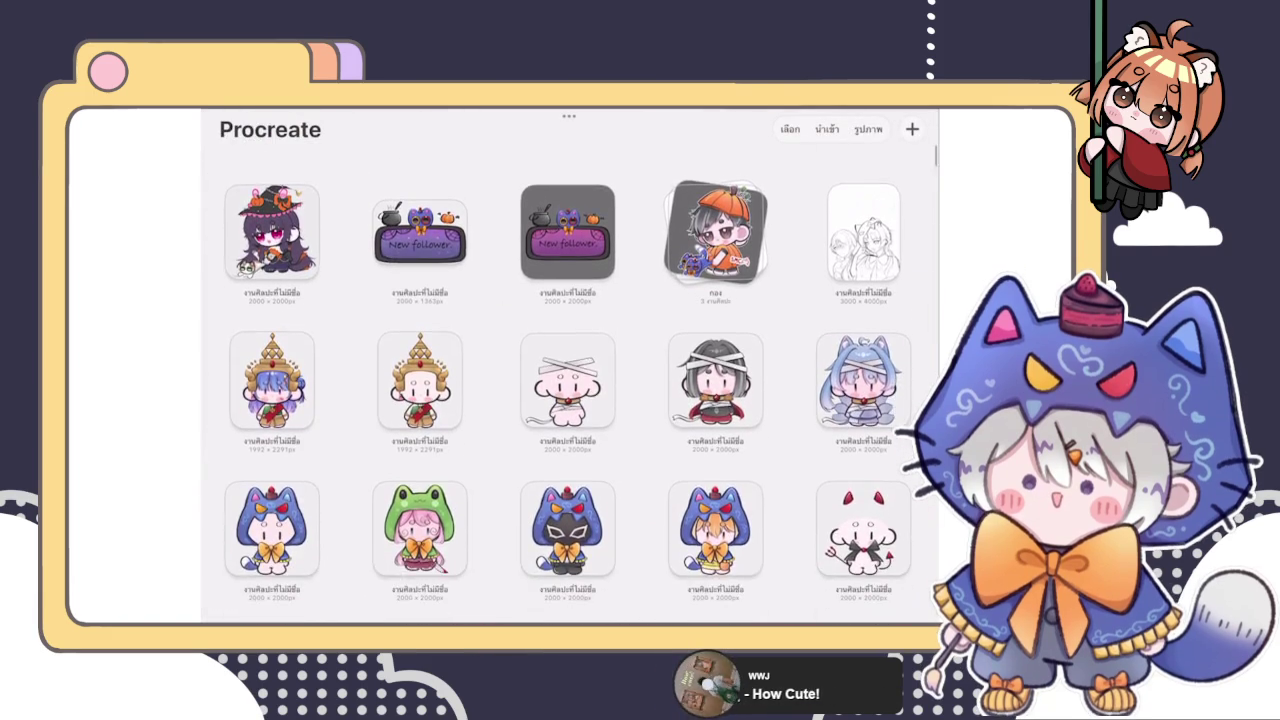
click(271, 215)
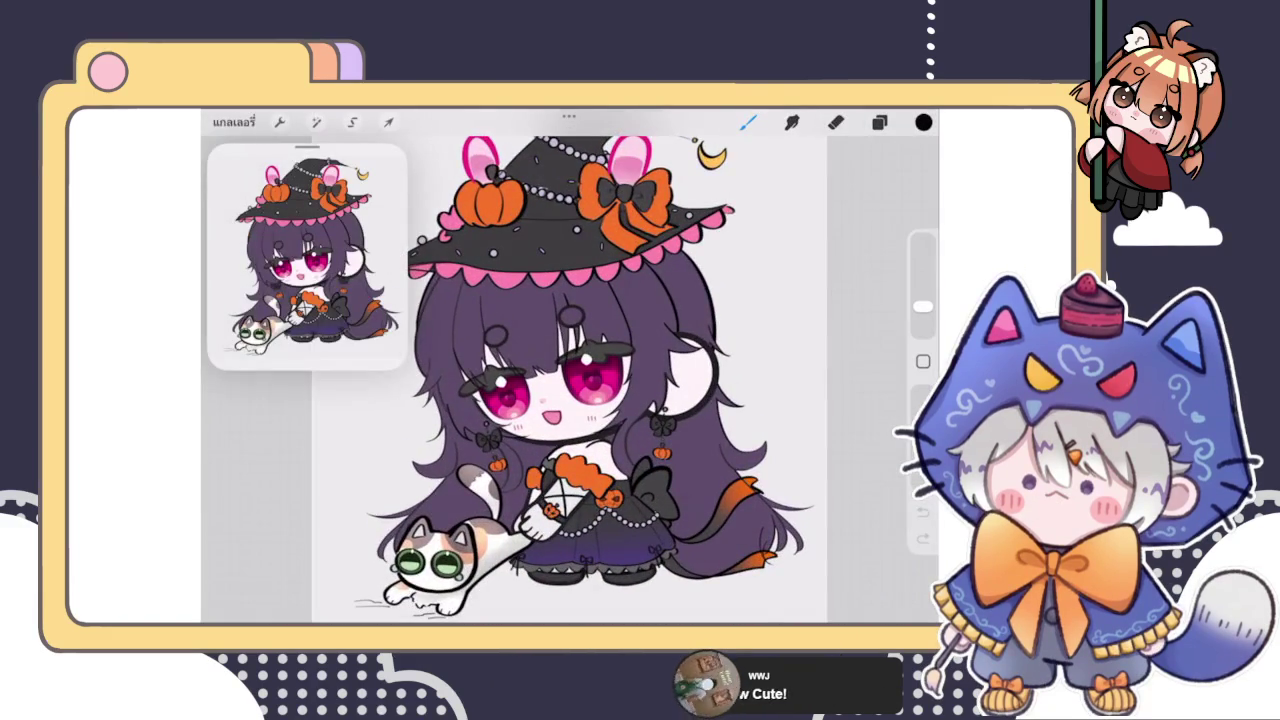
scroll(560, 380, up, 3)
Step: Bring up the witch drawing's Layers panel, toggling it closed and open again
click(879, 122)
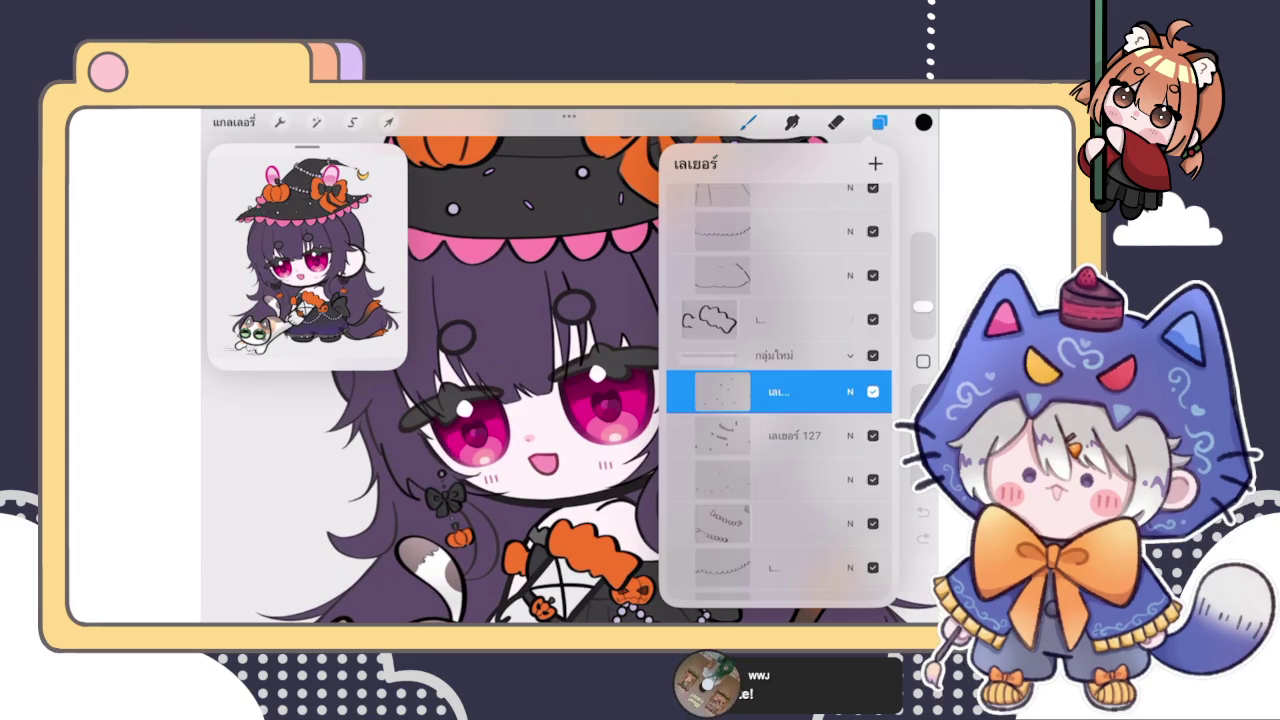
click(879, 122)
scroll(596, 396, down, 3)
scroll(617, 400, up, 2)
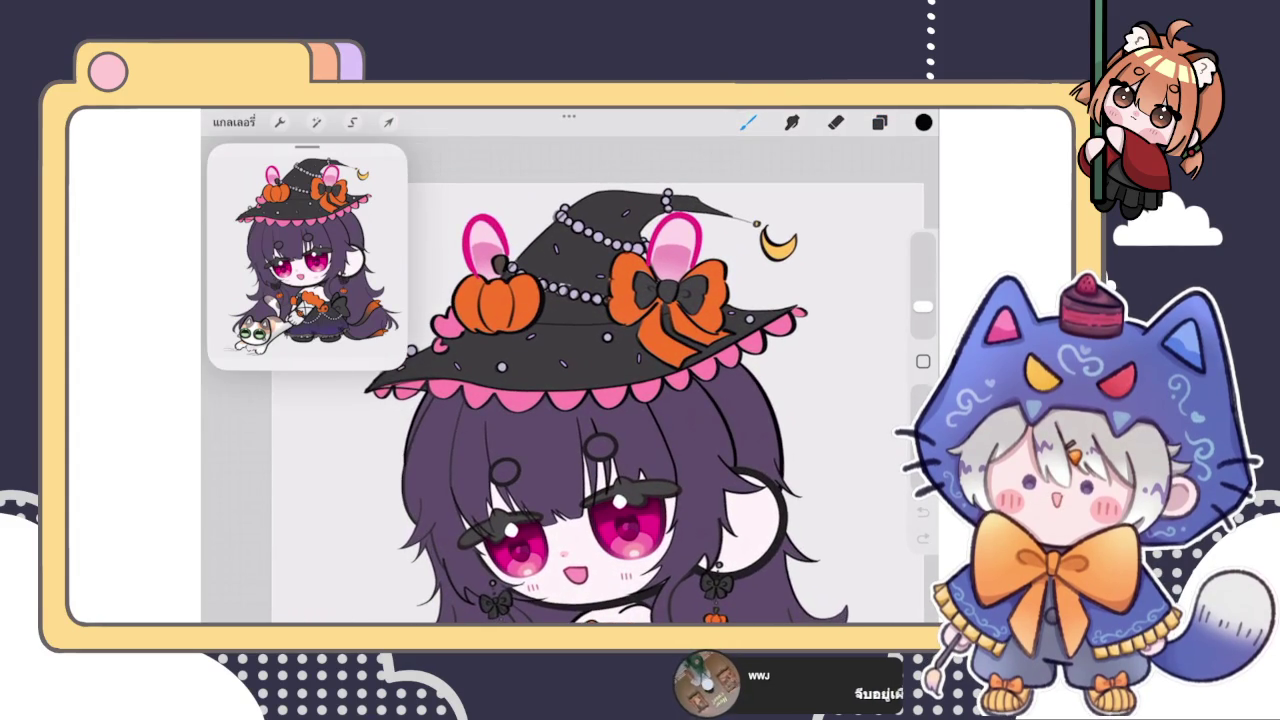
click(879, 122)
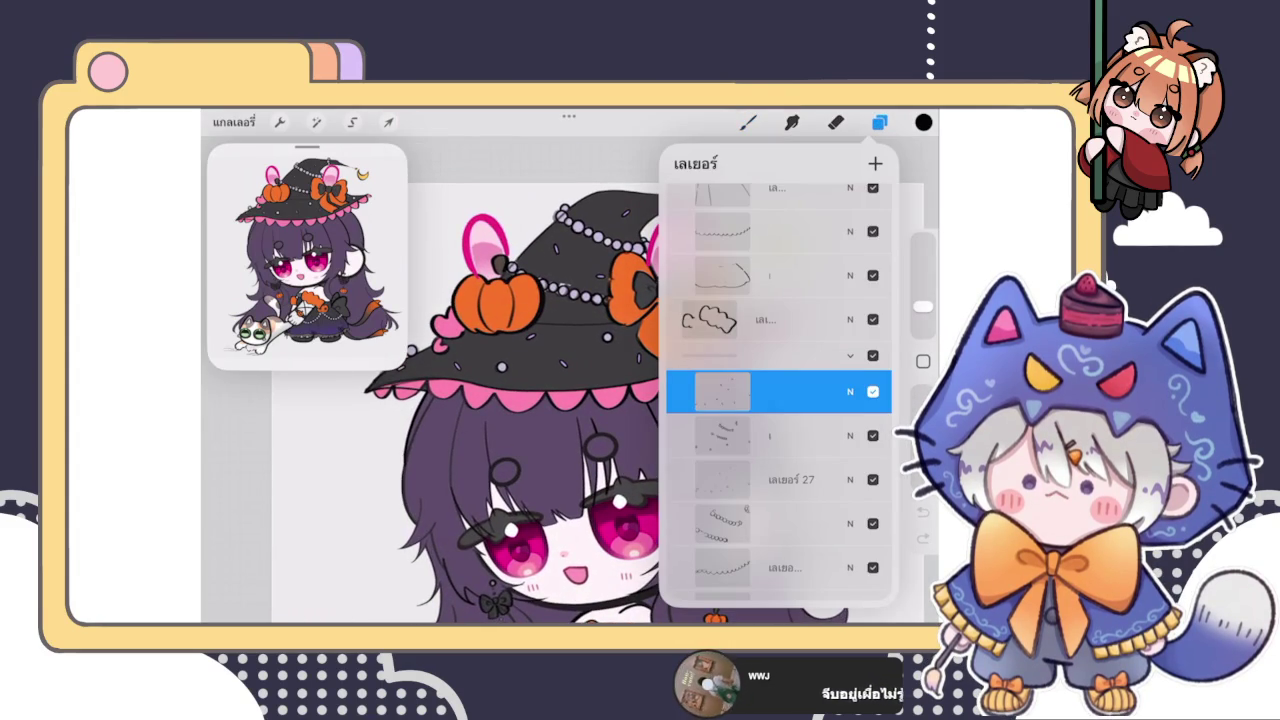
click(748, 122)
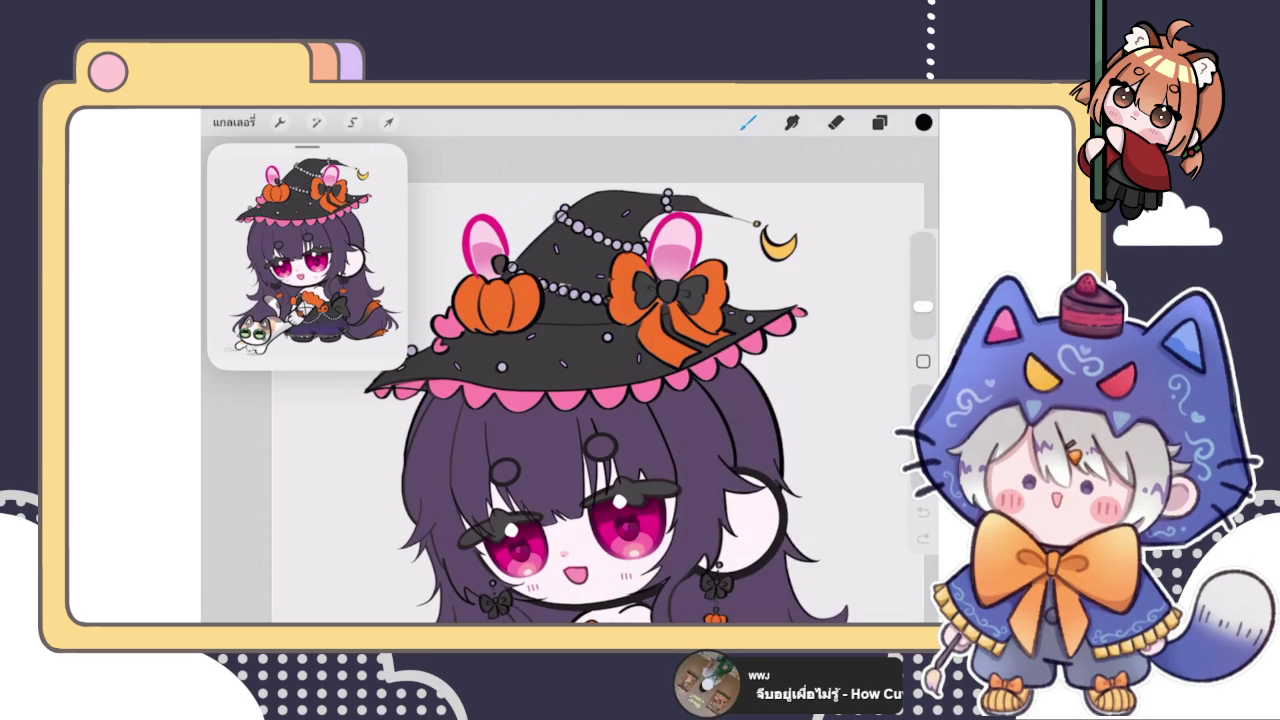
click(879, 122)
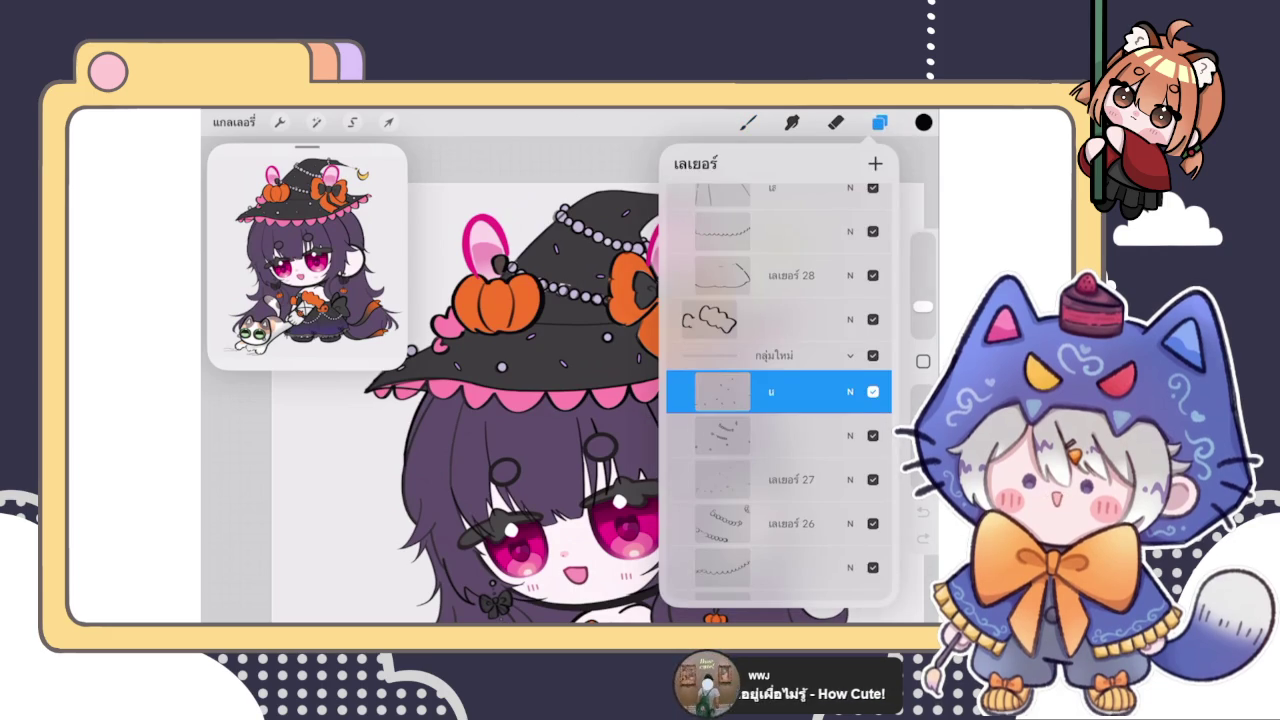
Step: Select the layer just beneath the New Group, then the one below it
click(760, 355)
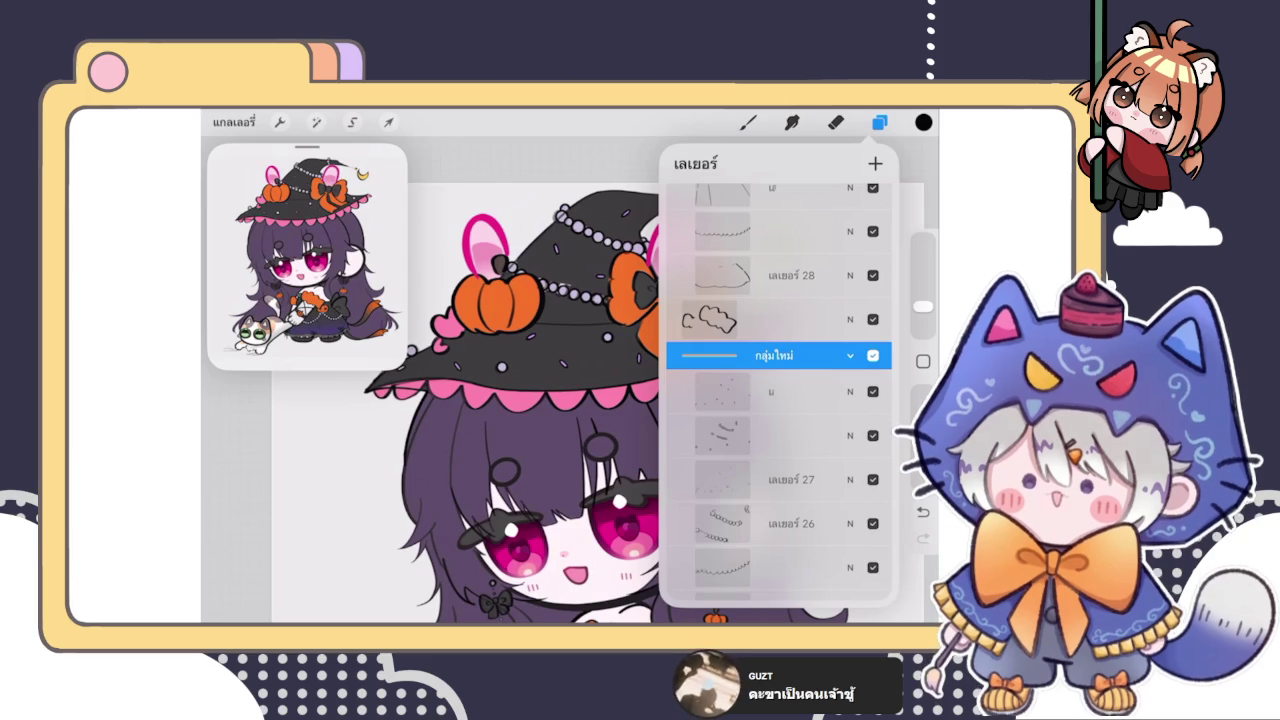
click(780, 391)
Step: Scroll the Layers list down and make the witch hat layer the active one
click(748, 122)
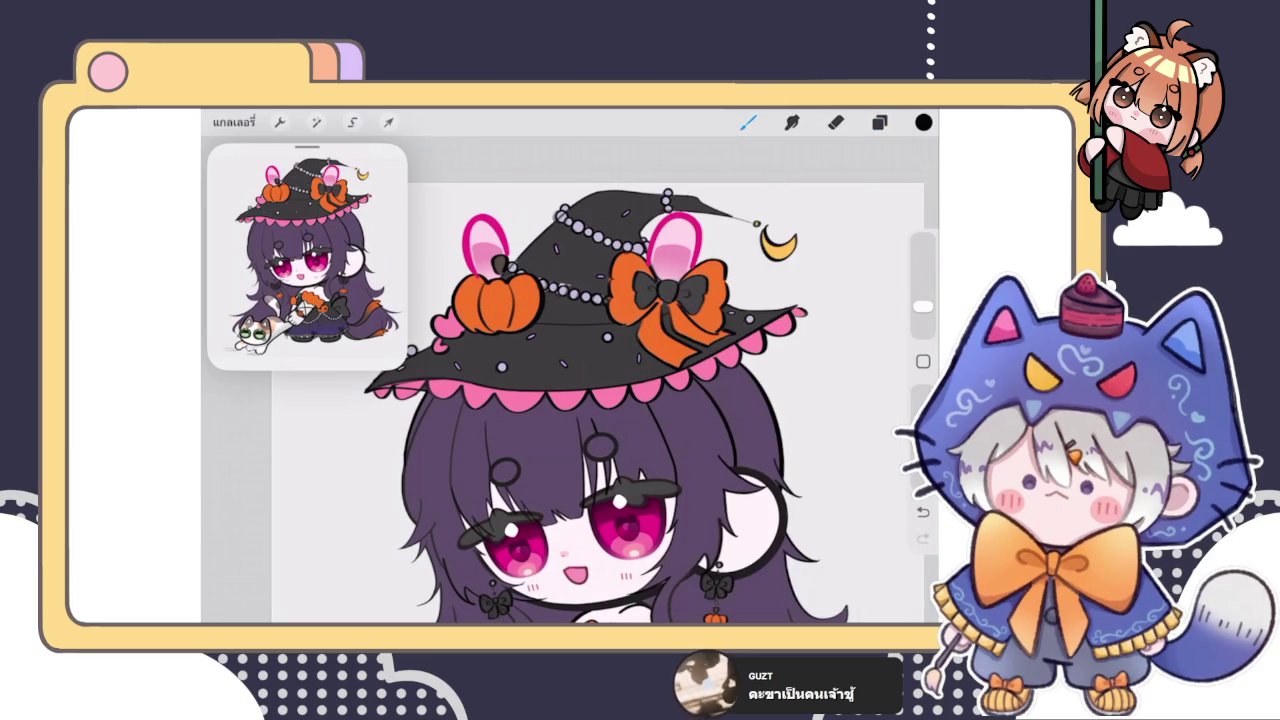
scroll(620, 300, up, 5)
click(879, 122)
scroll(780, 390, down, 3)
scroll(780, 390, down, 3)
scroll(780, 390, down, 3)
scroll(780, 390, down, 3)
scroll(780, 390, down, 3)
scroll(780, 390, down, 3)
scroll(780, 390, down, 2)
scroll(780, 390, down, 2)
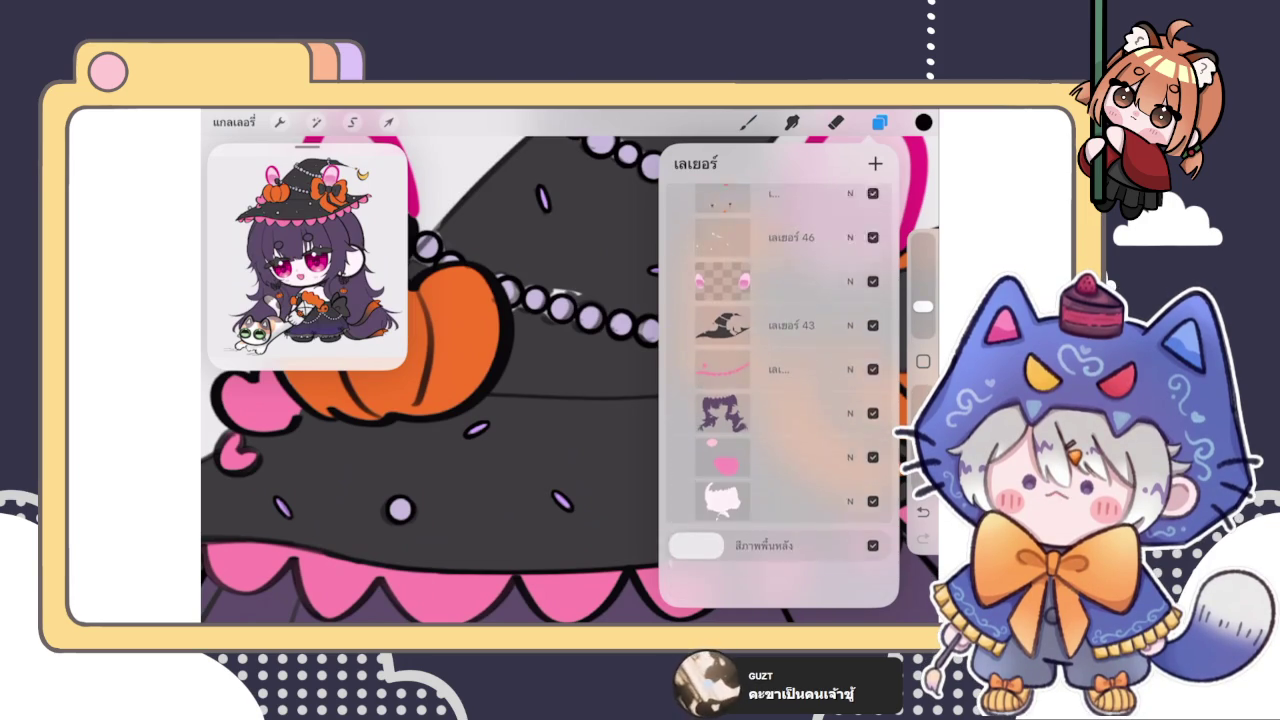
click(780, 363)
click(748, 122)
click(748, 122)
Step: Zoom onto the orange pumpkin and paint shading on the lavender pearl strand
click(568, 366)
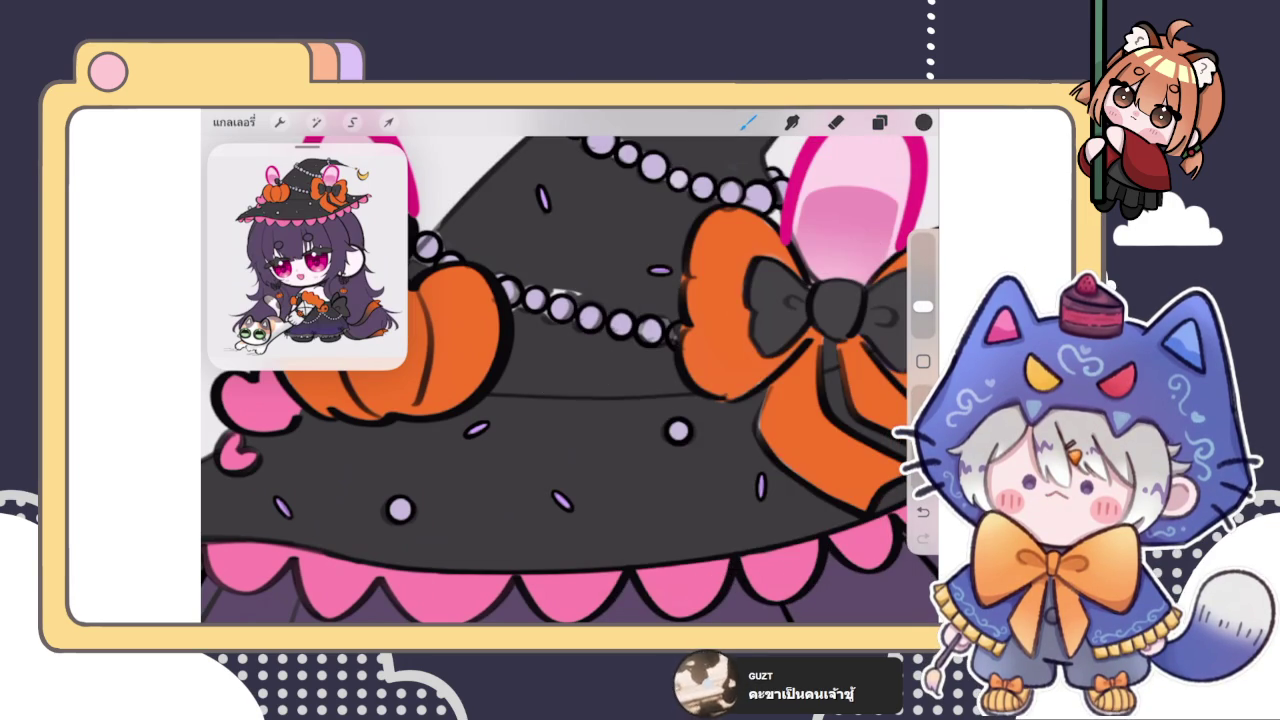
scroll(568, 366, up, 3)
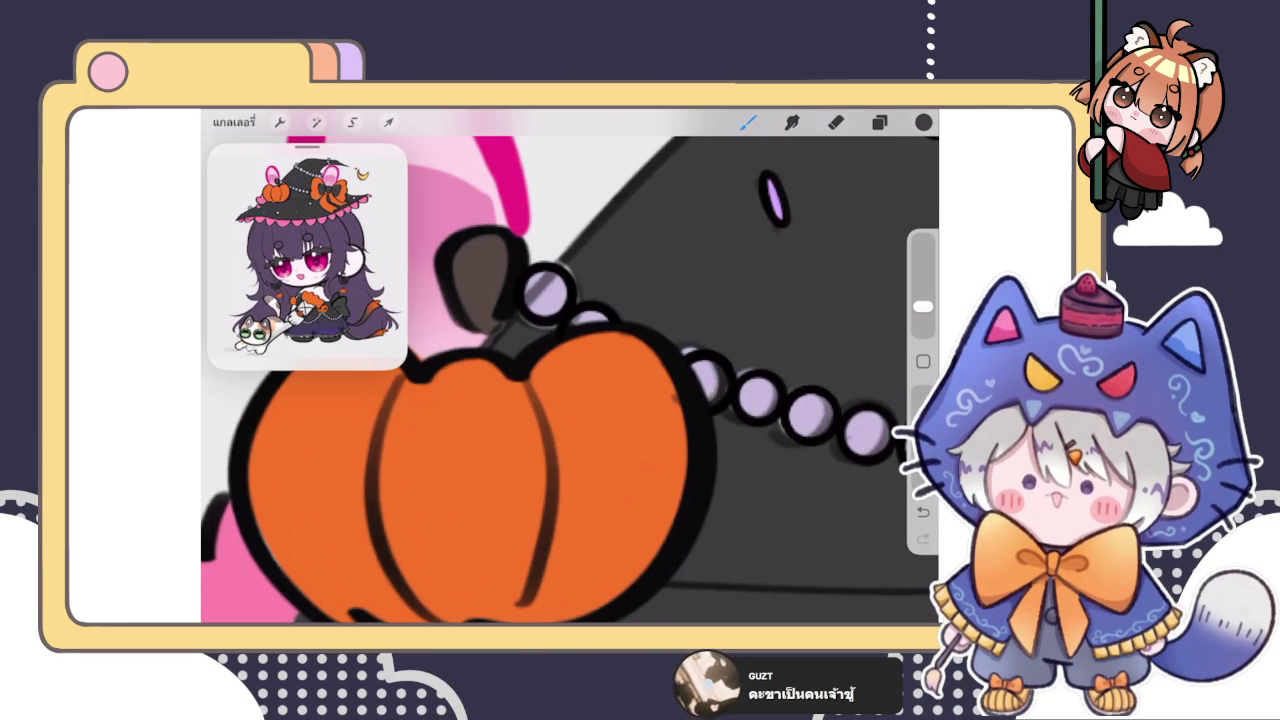
scroll(803, 473, right, 4)
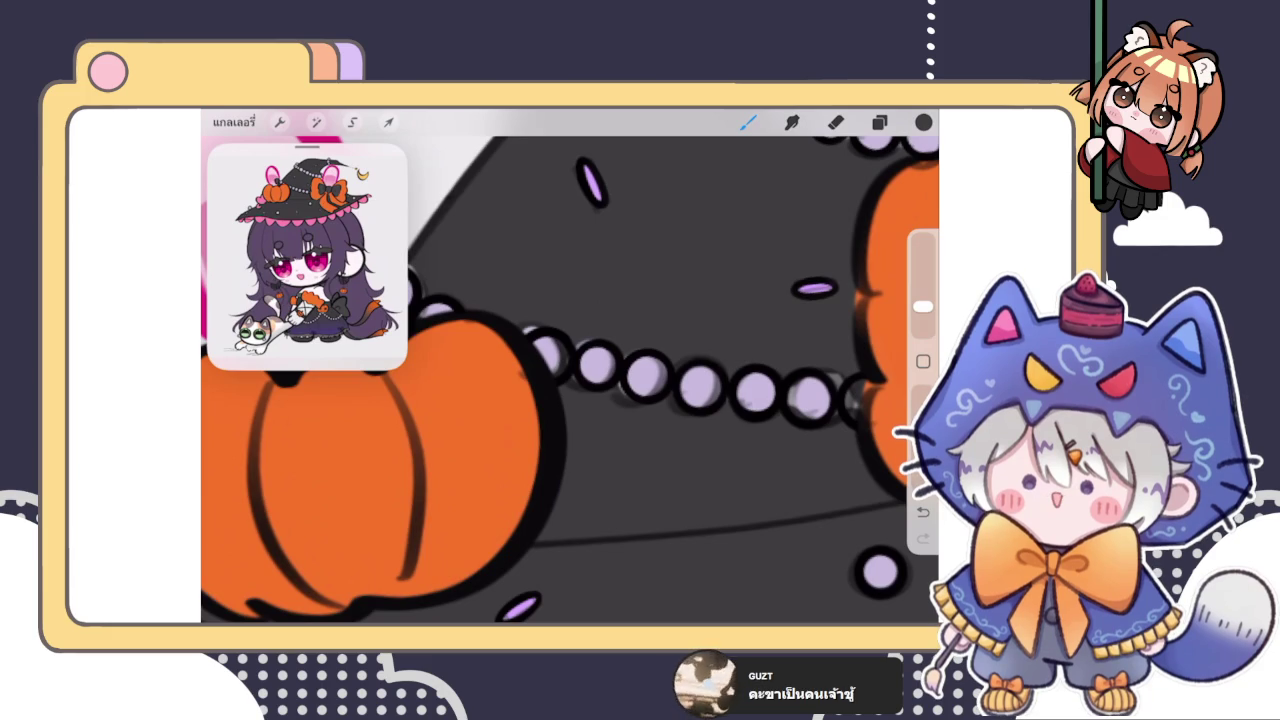
click(879, 122)
Step: Shade the upper pearl beads, using the Eraser to clean their edges
click(879, 122)
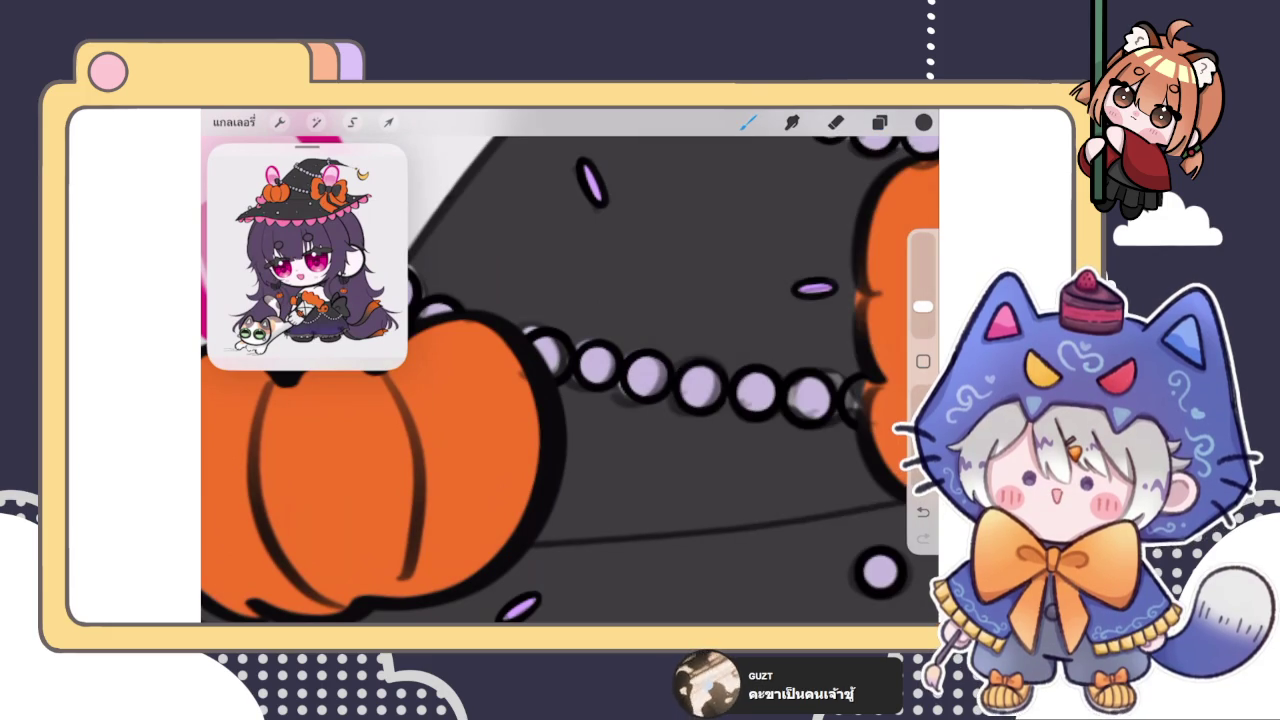
scroll(757, 436, down, 5)
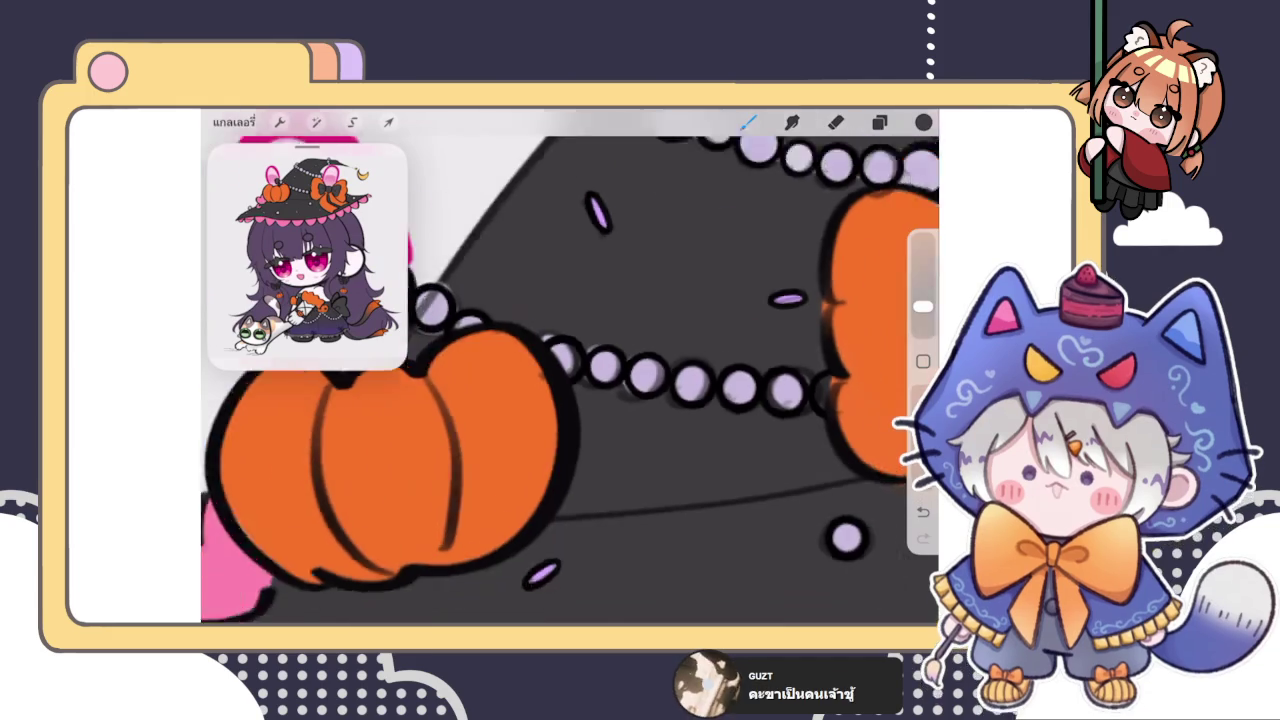
scroll(570, 380, down, 3)
scroll(570, 380, up, 3)
scroll(570, 380, down, 3)
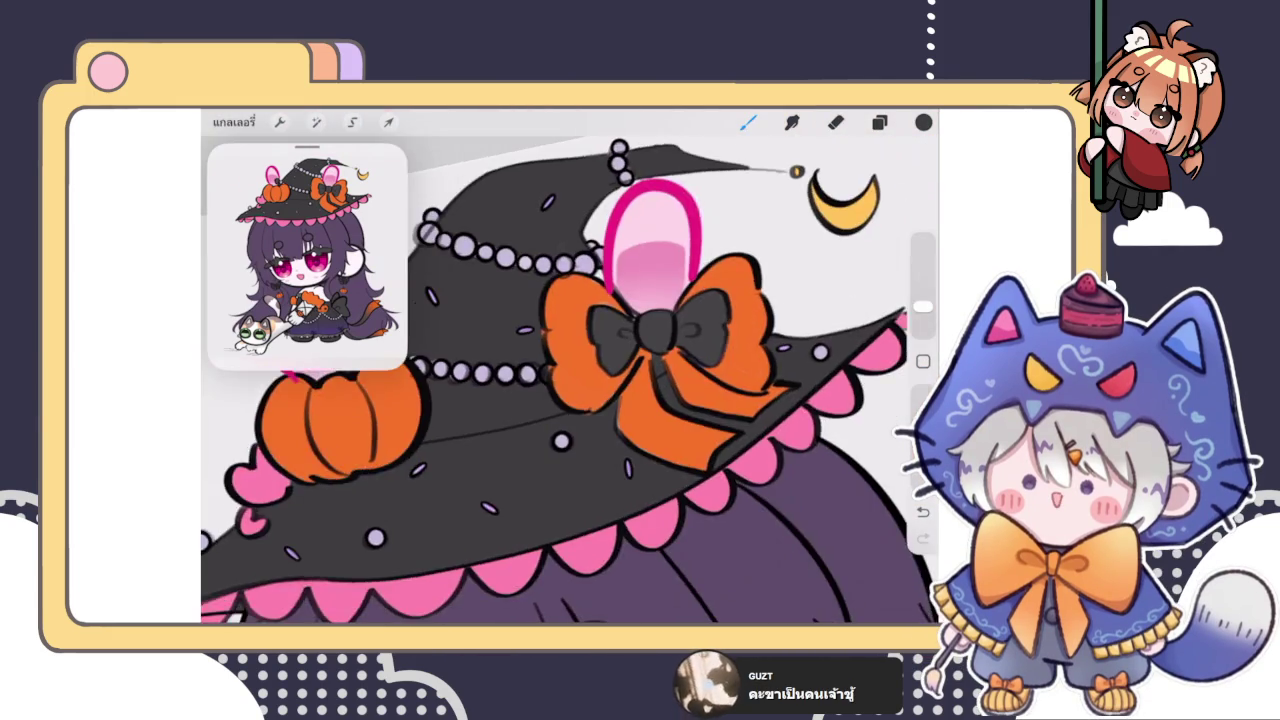
scroll(570, 380, up, 5)
scroll(500, 330, up, 3)
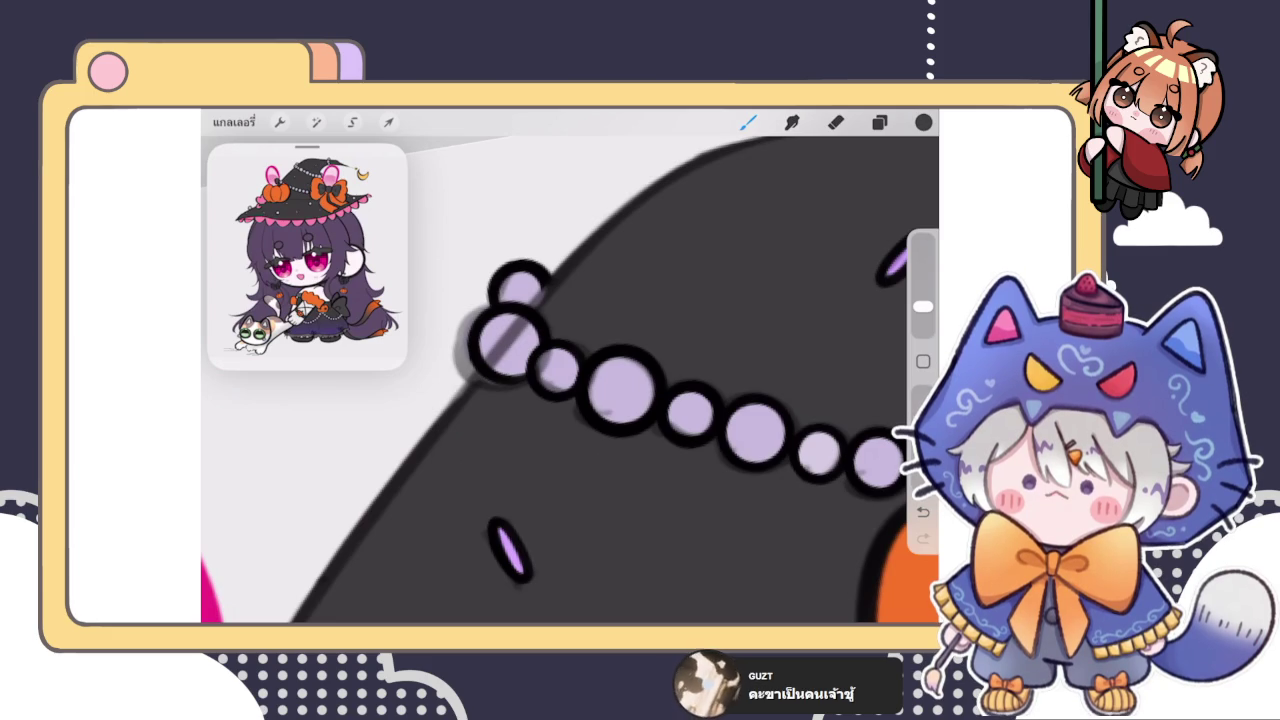
key(e)
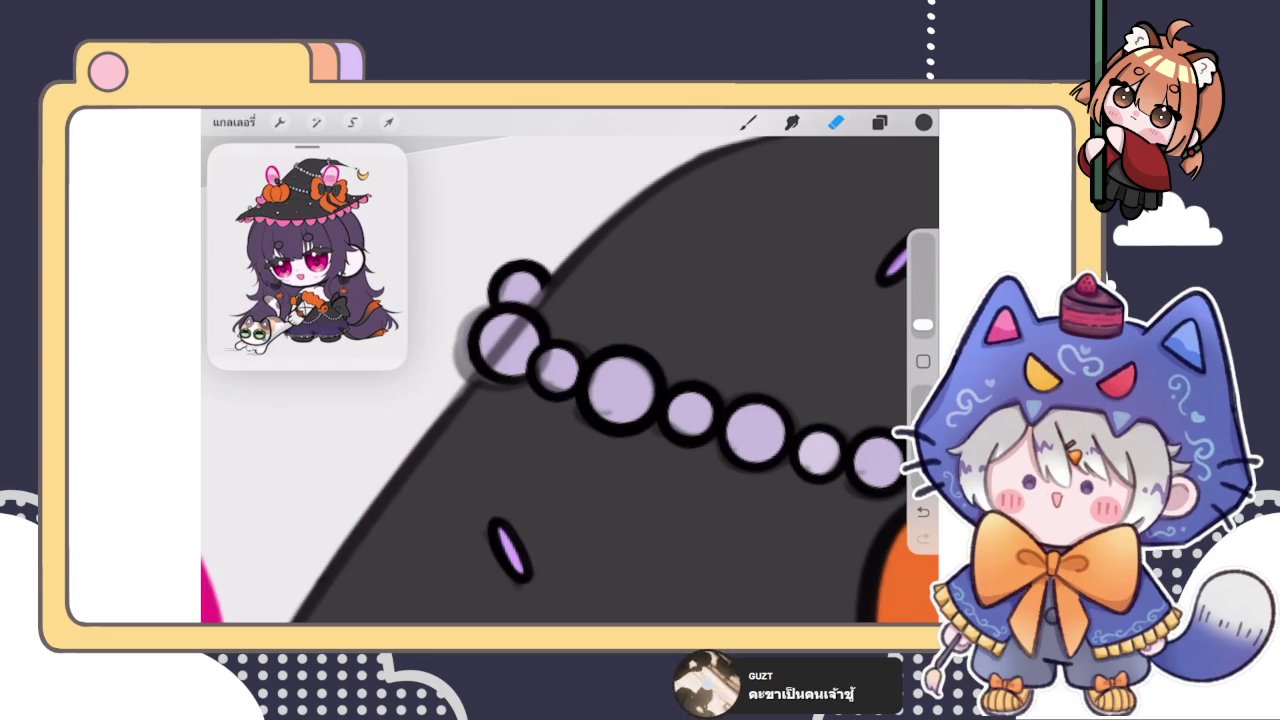
key(b)
Step: Refine the three beads near the hat tip with another brush-and-eraser pass
scroll(570, 380, down, 5)
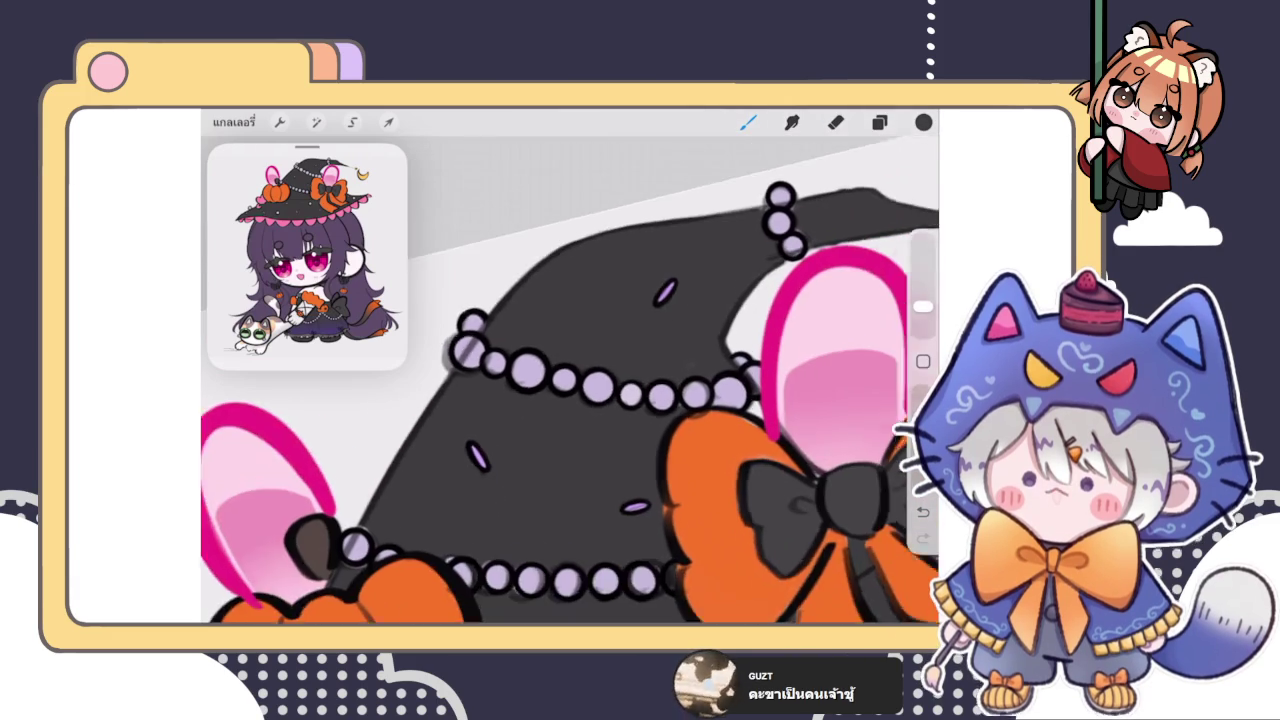
scroll(646, 433, up, 5)
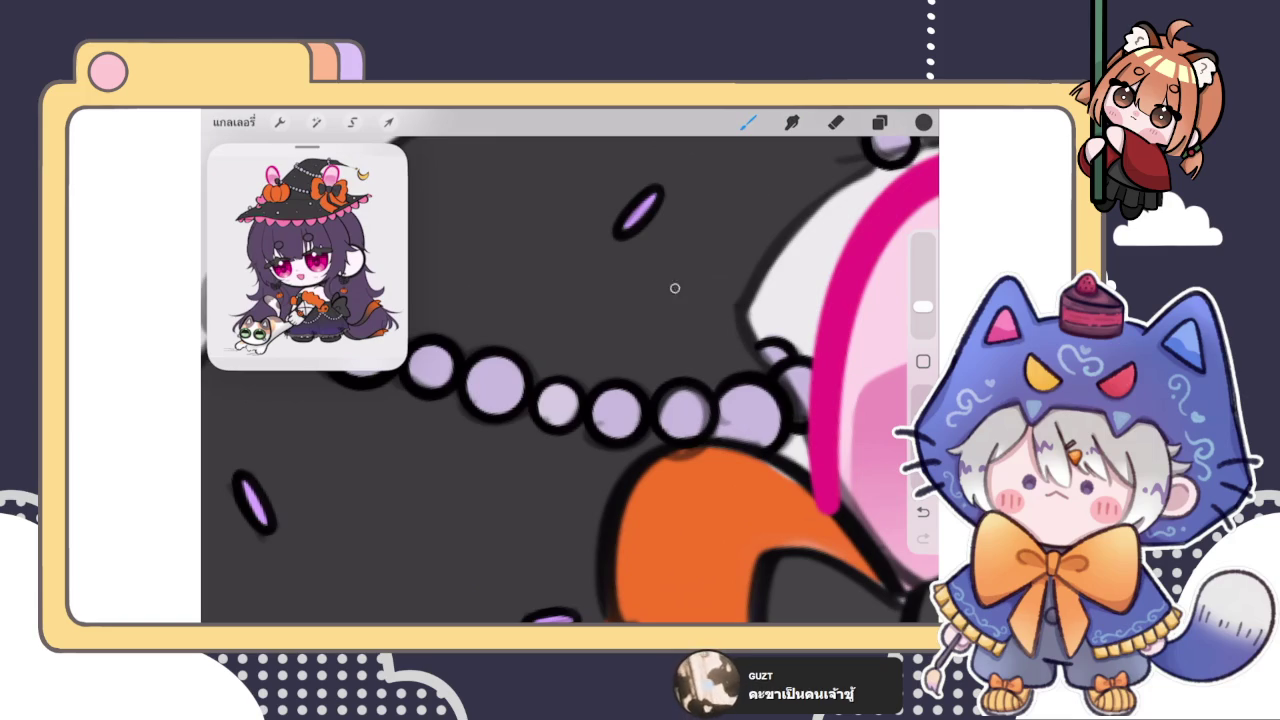
click(879, 121)
click(879, 121)
scroll(570, 380, down, 5)
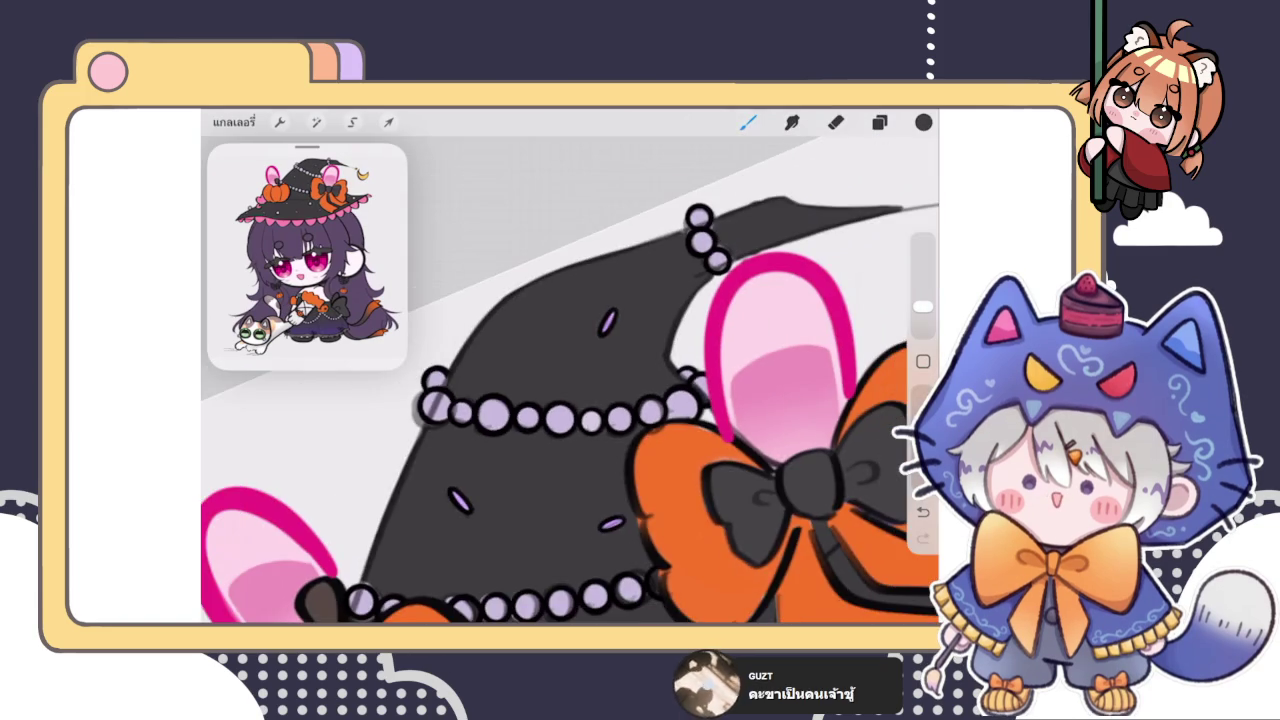
scroll(541, 448, up, 5)
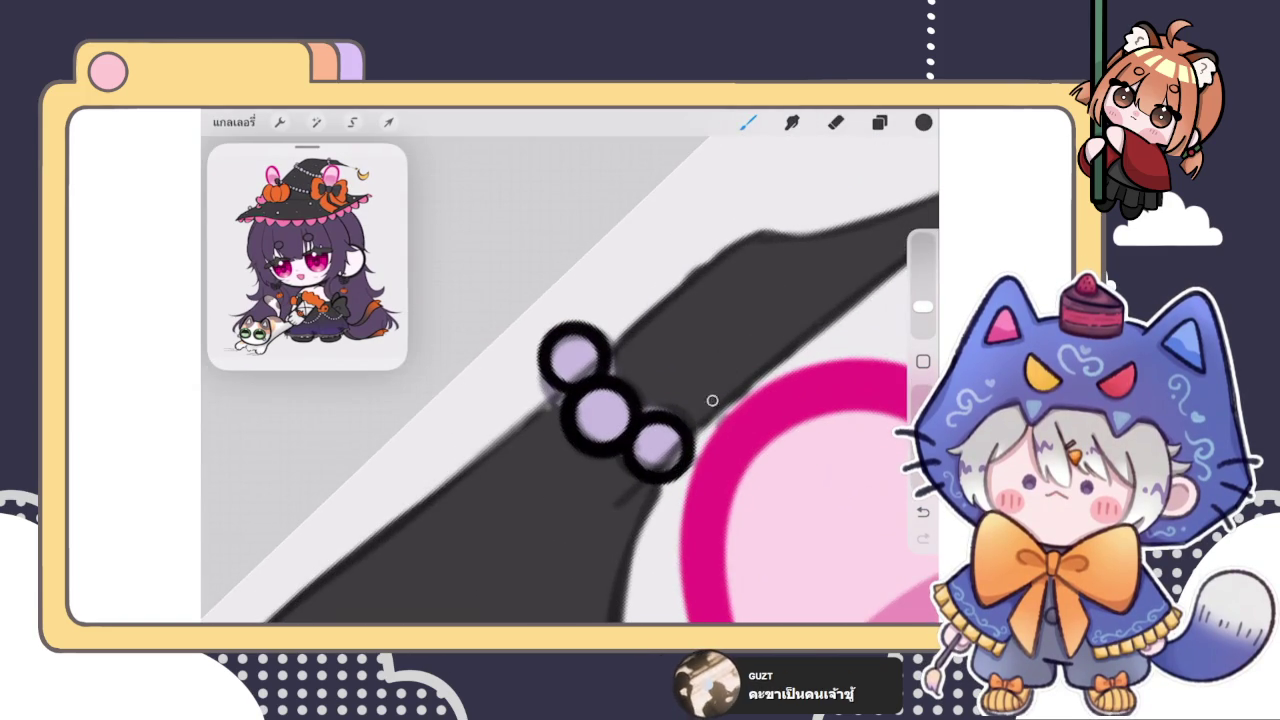
key(e)
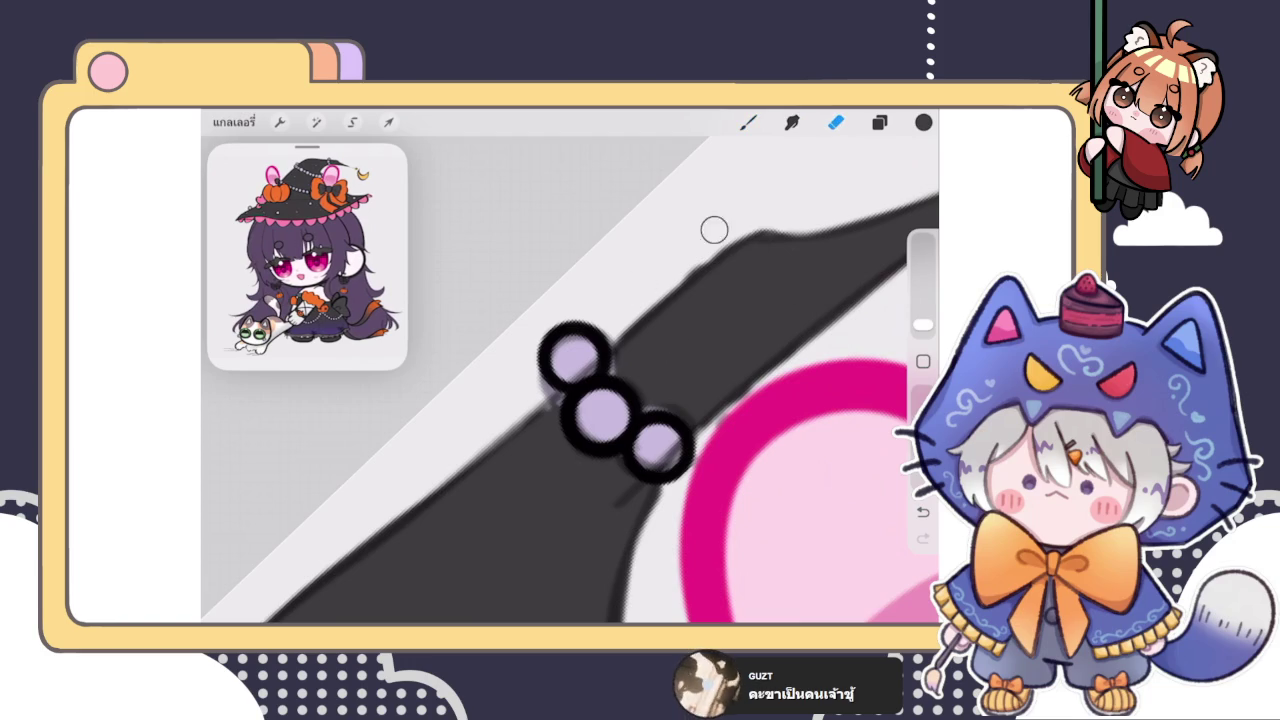
key(b)
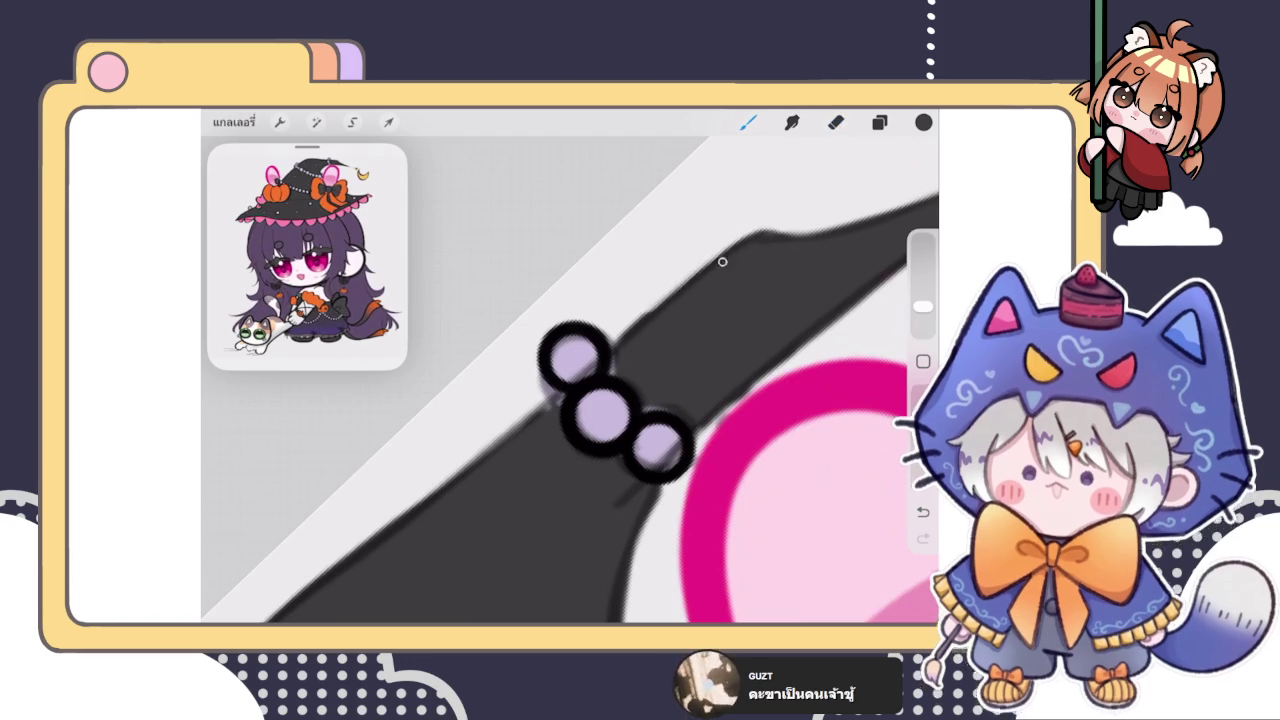
scroll(570, 380, down, 3)
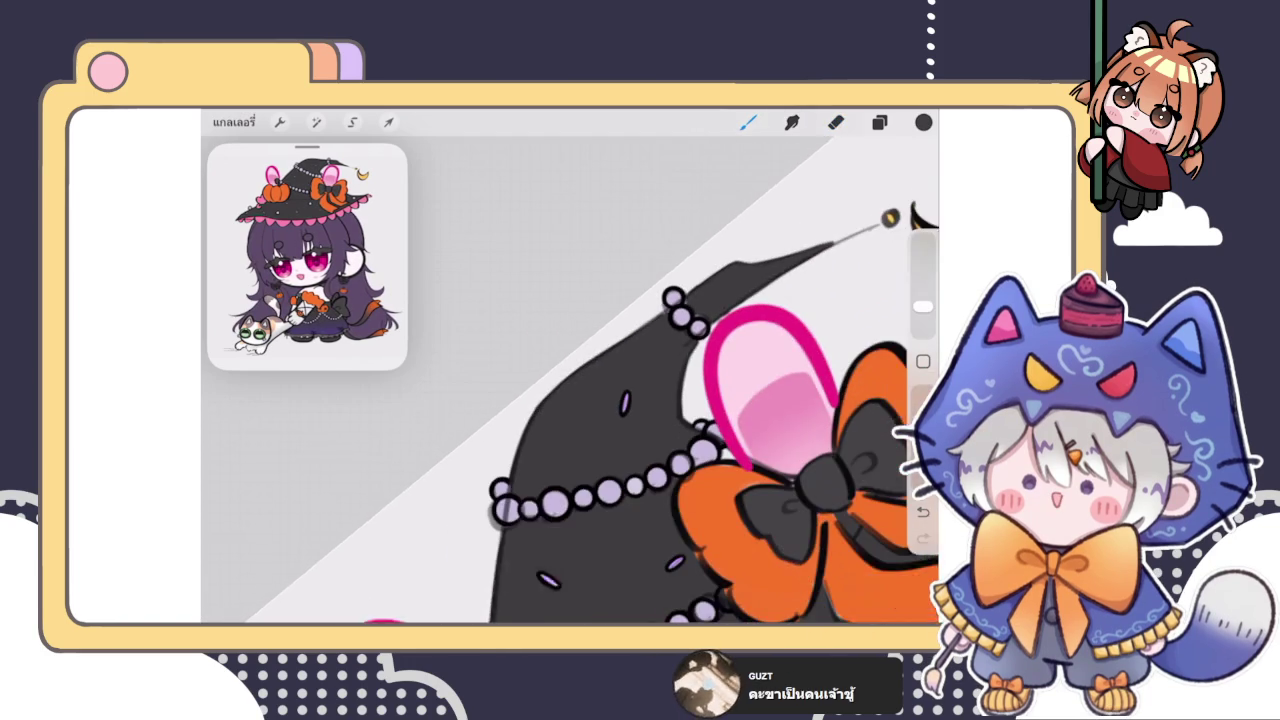
click(879, 122)
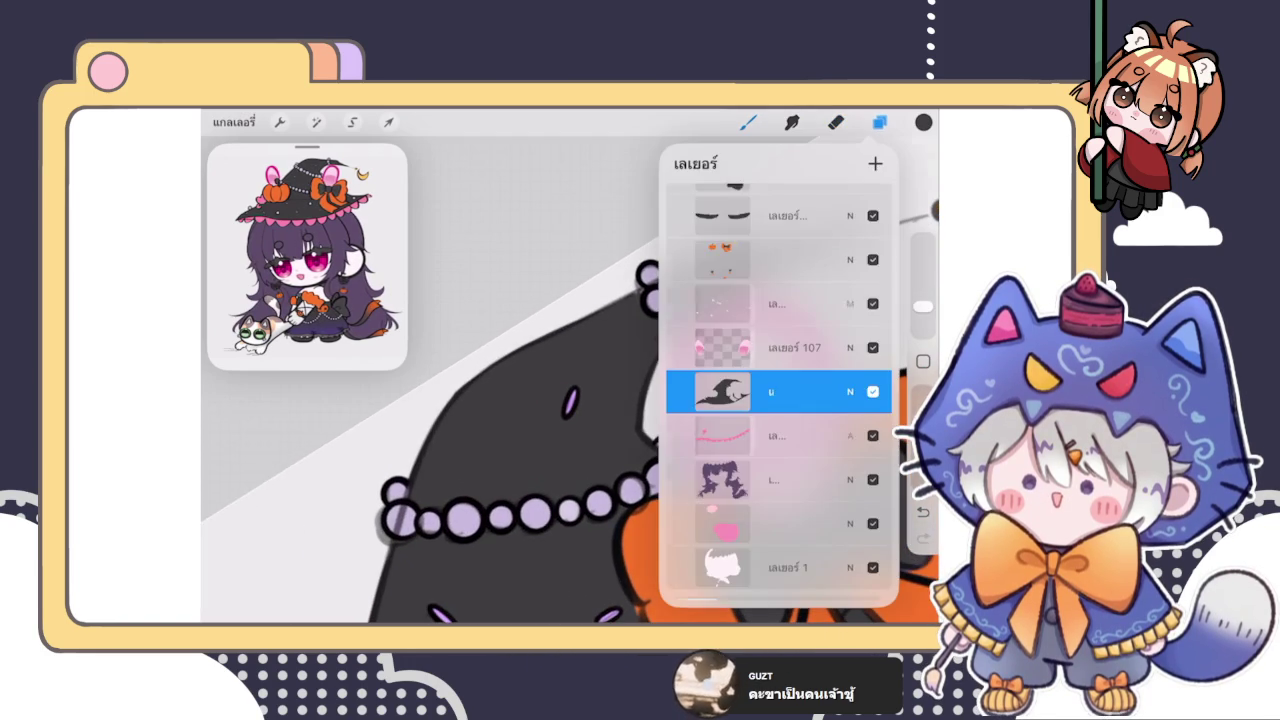
Step: Inspect the layers above the hat, including เลเยอร์ 107, and toggle the ม layer's visibility
click(770, 305)
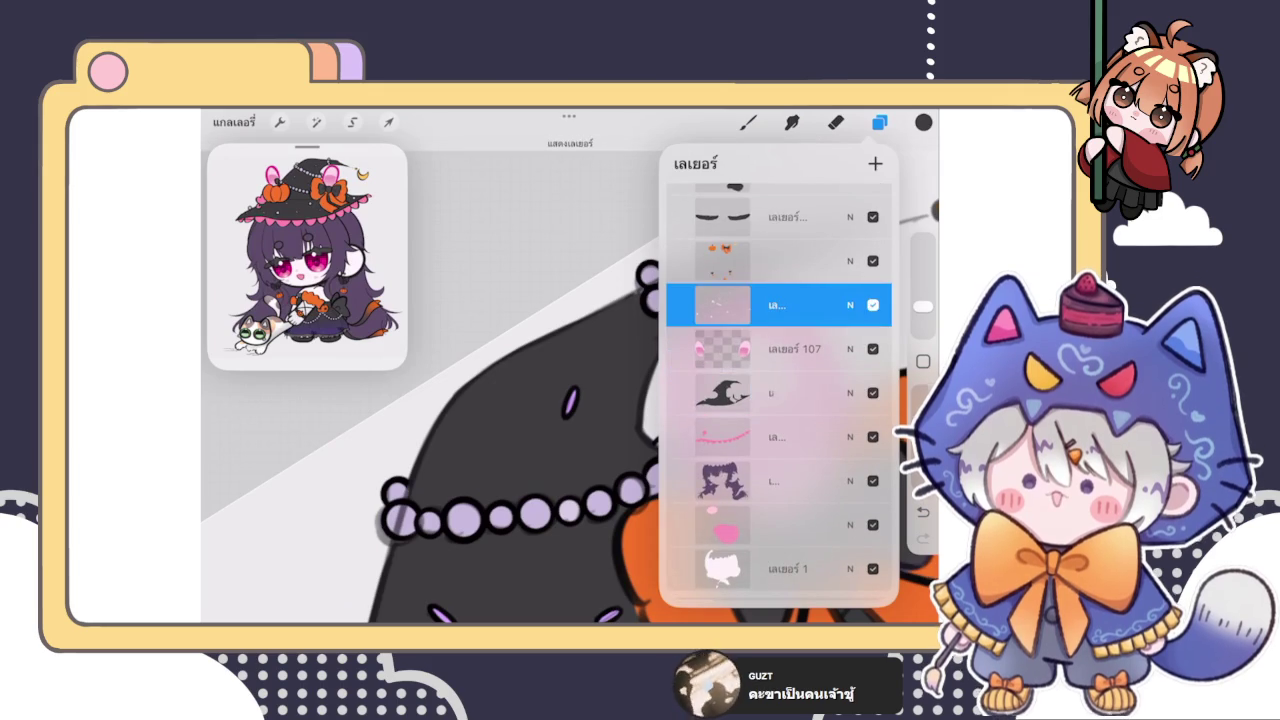
click(770, 349)
scroll(778, 390, up, 5)
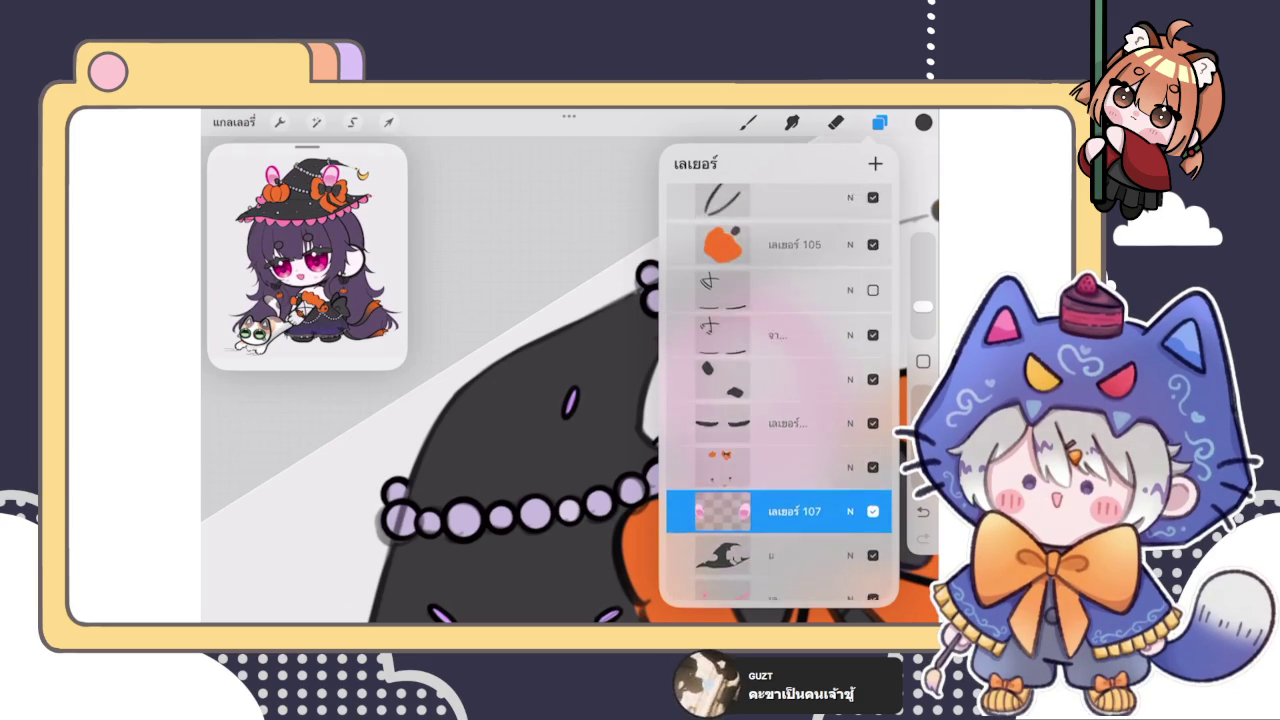
scroll(778, 390, up, 3)
click(873, 378)
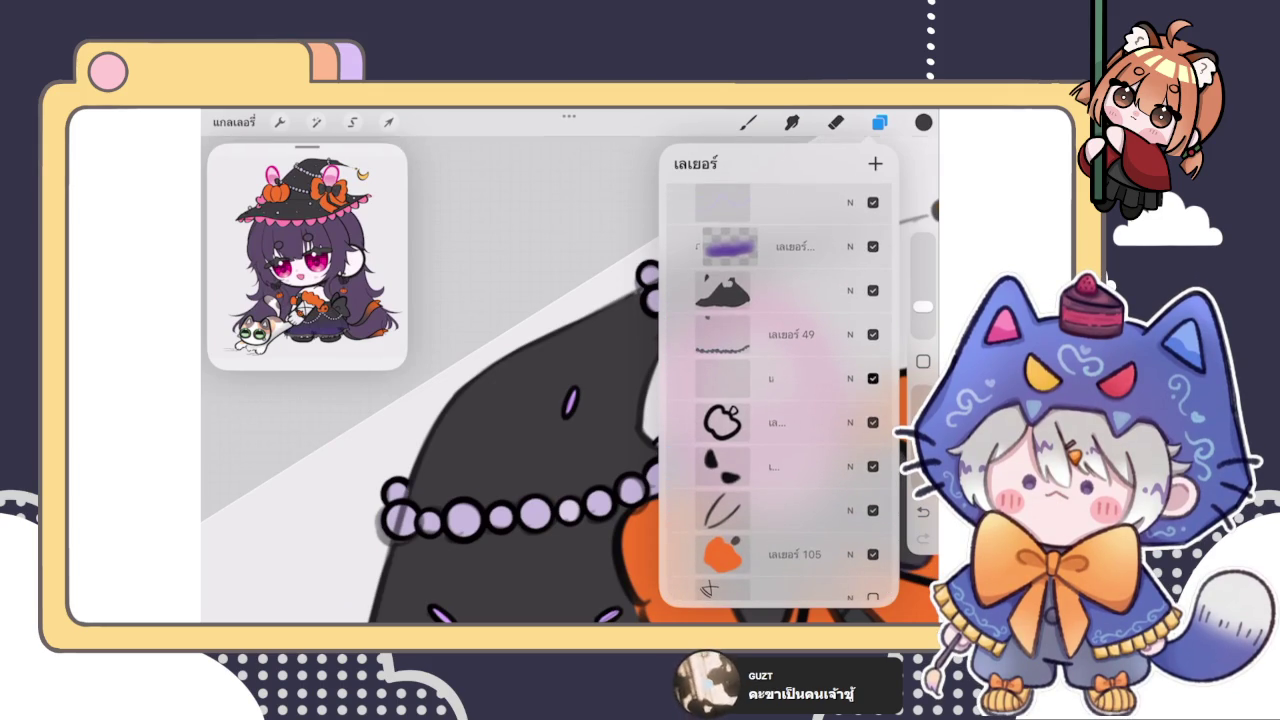
scroll(778, 390, down, 2)
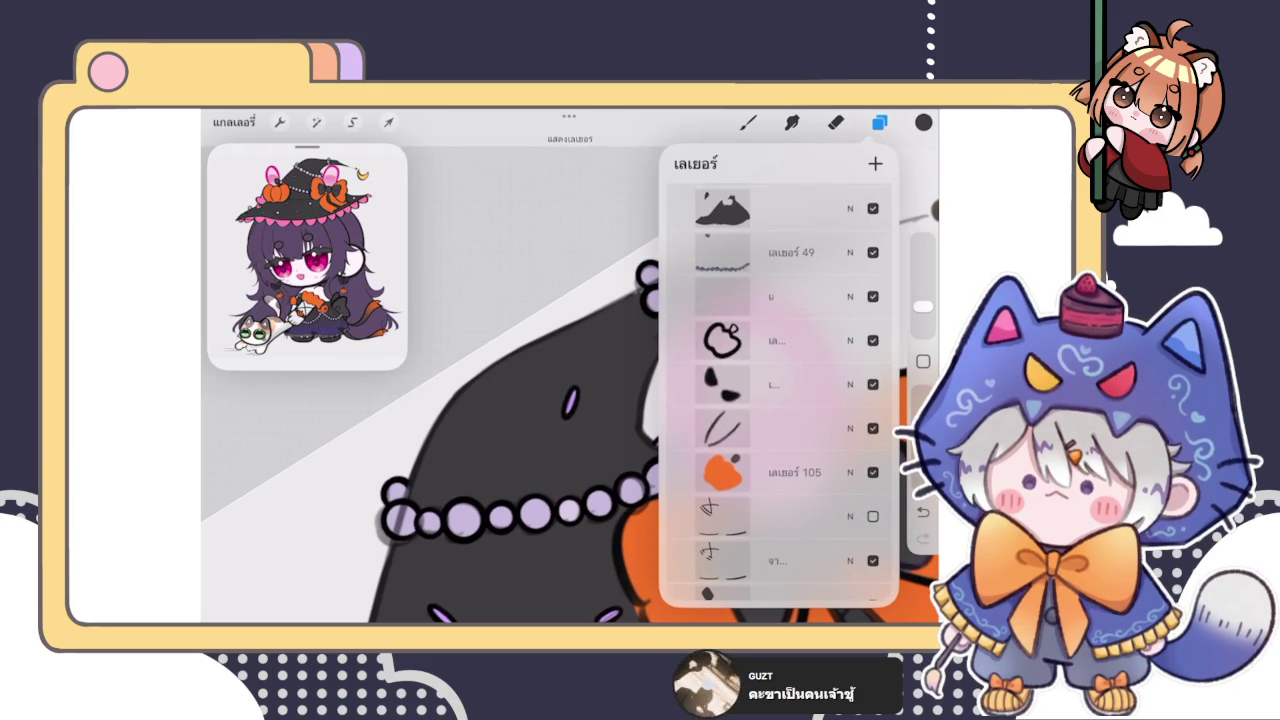
click(770, 297)
Step: Make the ม layer active with the hat's purple dashes visible, then return to the canvas
click(873, 297)
scroll(430, 420, down, 3)
scroll(430, 420, down, 2)
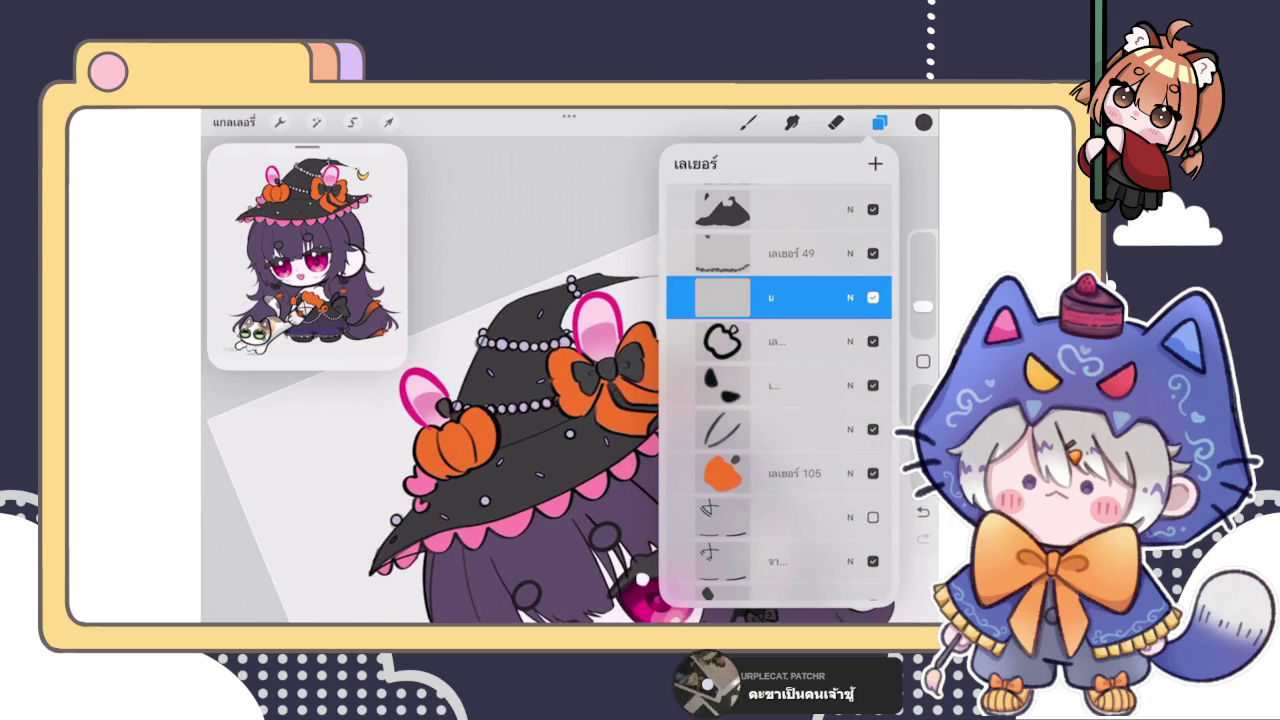
scroll(430, 420, down, 2)
click(518, 305)
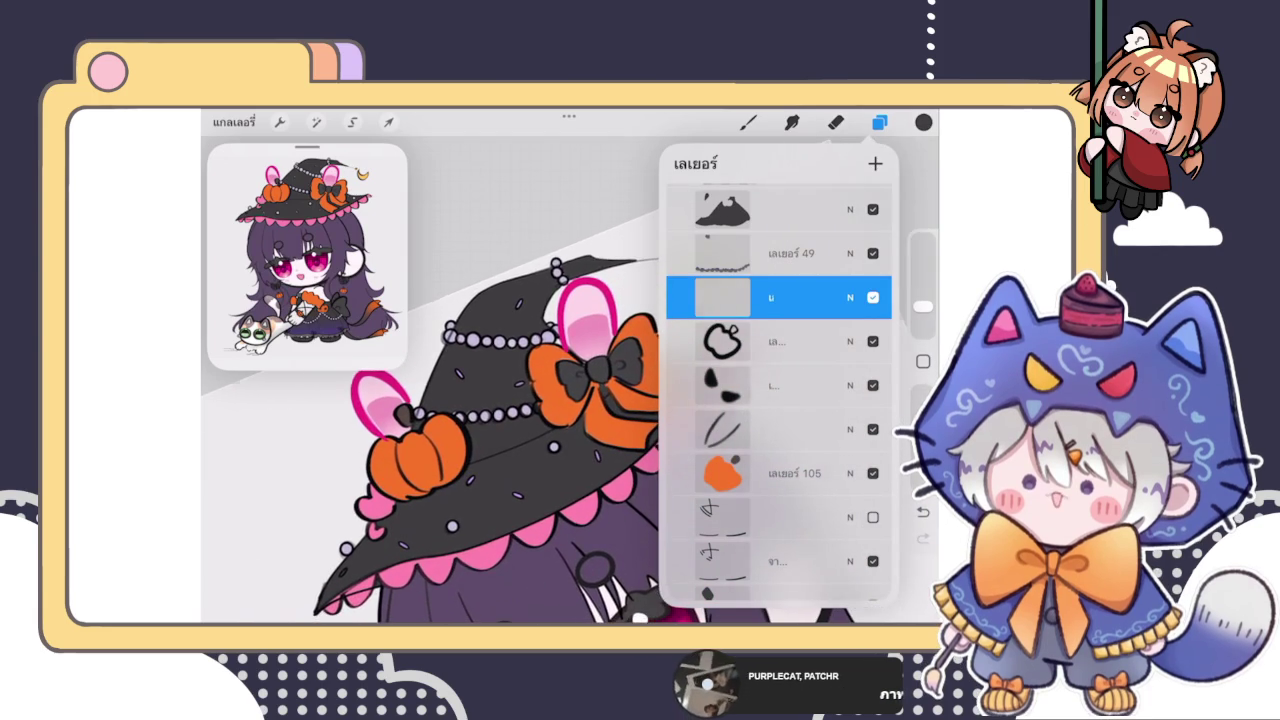
scroll(560, 380, up, 3)
click(748, 122)
Step: Sample the purple of a hat dash and fill a small dash on the brim
drag(872, 244, 740, 342)
scroll(570, 380, down, 2)
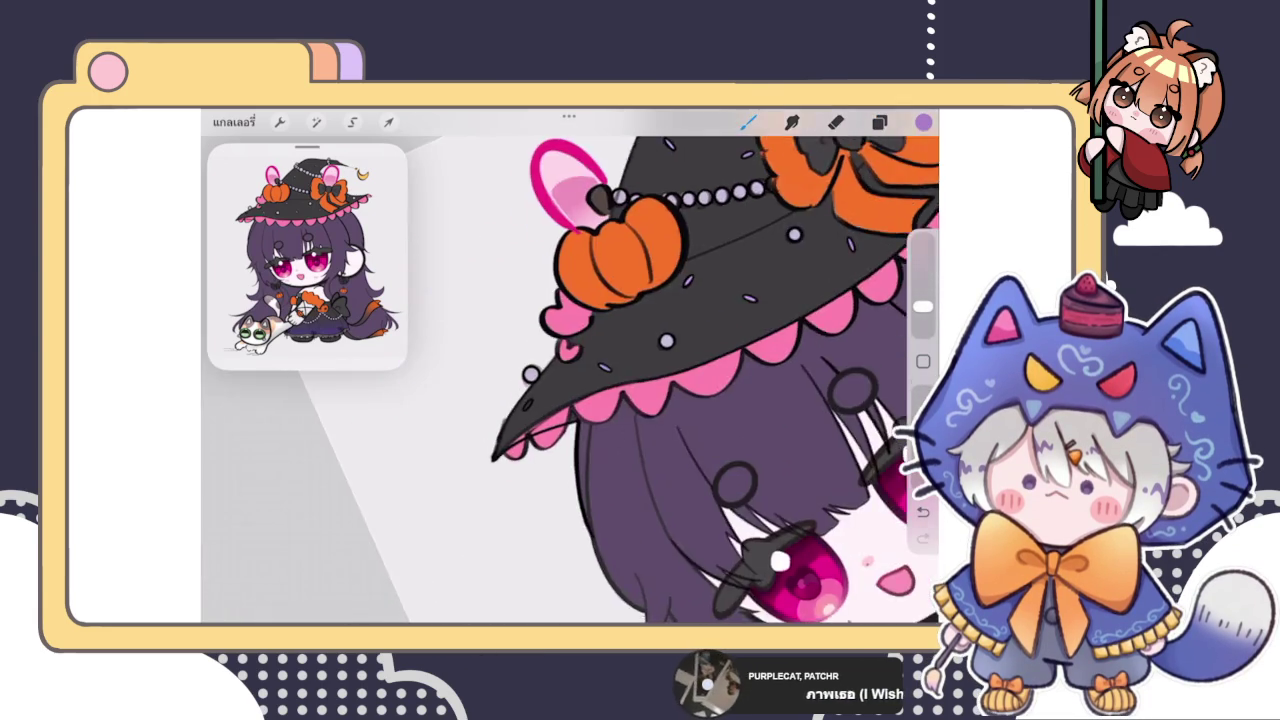
scroll(570, 380, up, 5)
drag(565, 400, 535, 445)
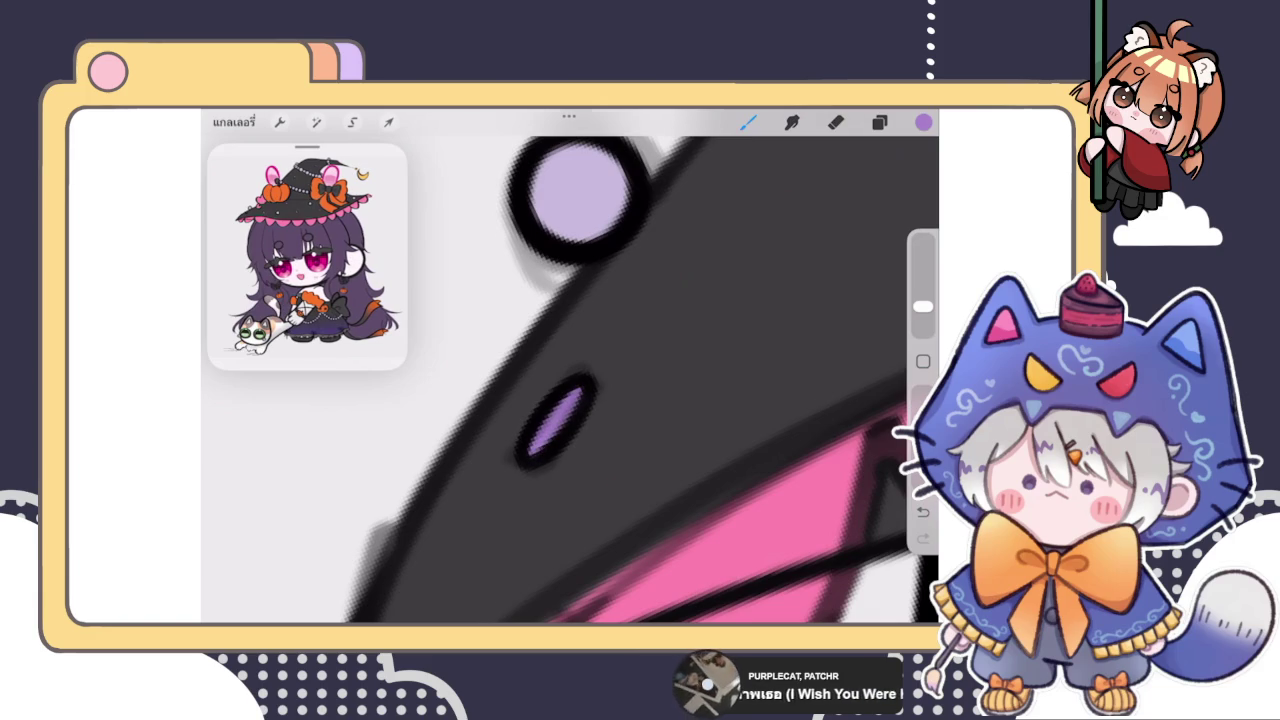
scroll(570, 380, down, 3)
scroll(570, 380, down, 2)
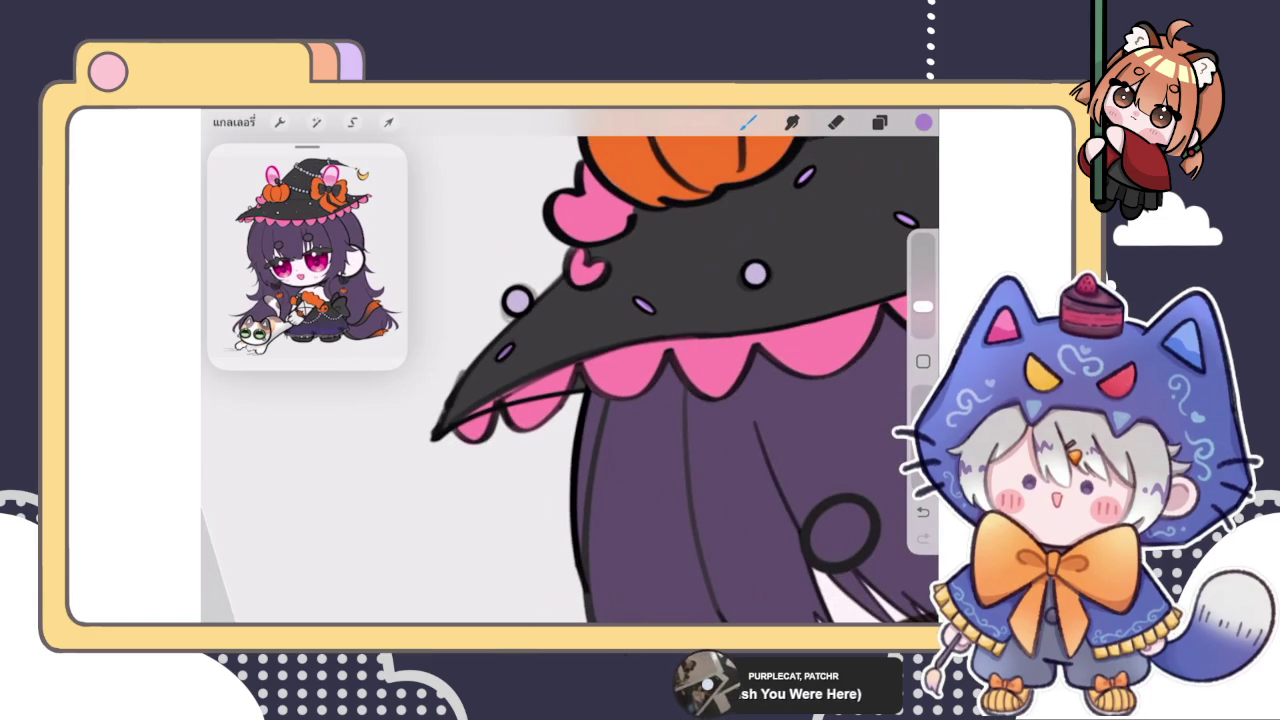
scroll(570, 380, down, 3)
scroll(570, 380, up, 3)
scroll(570, 380, up, 1)
scroll(570, 380, up, 2)
scroll(570, 380, up, 3)
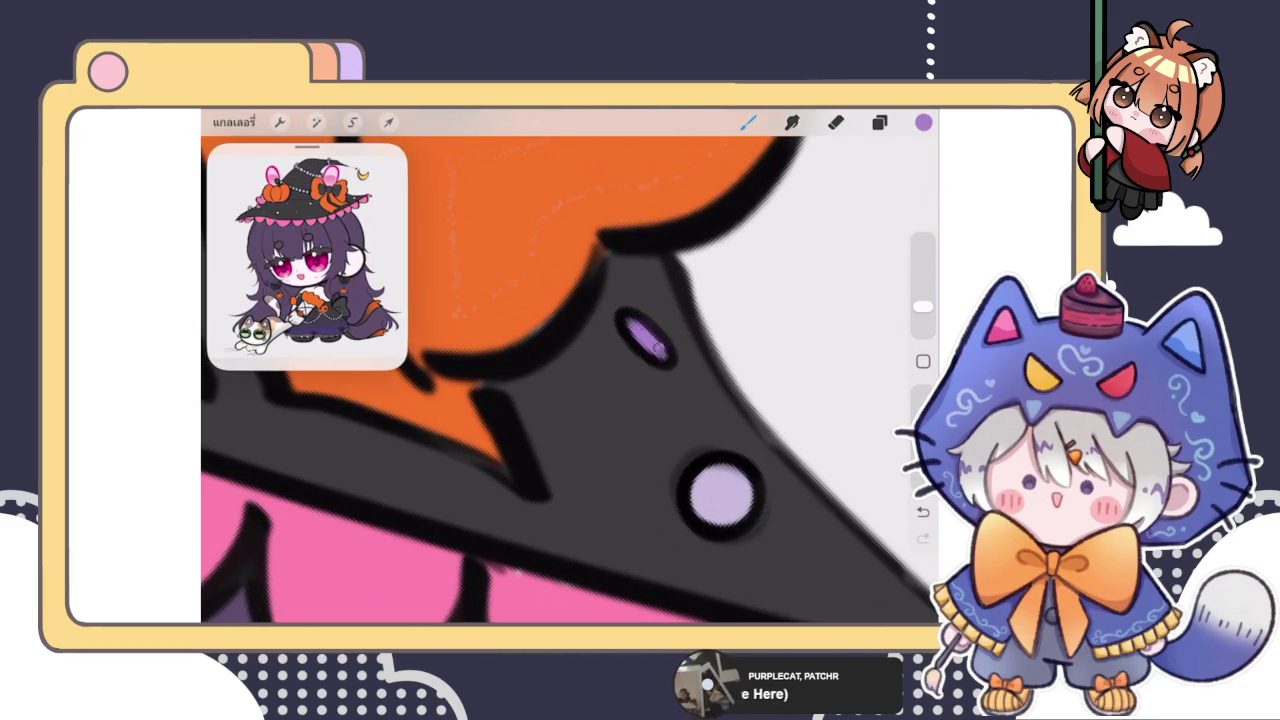
scroll(570, 380, down, 2)
scroll(570, 380, down, 3)
scroll(570, 380, up, 2)
scroll(570, 380, up, 3)
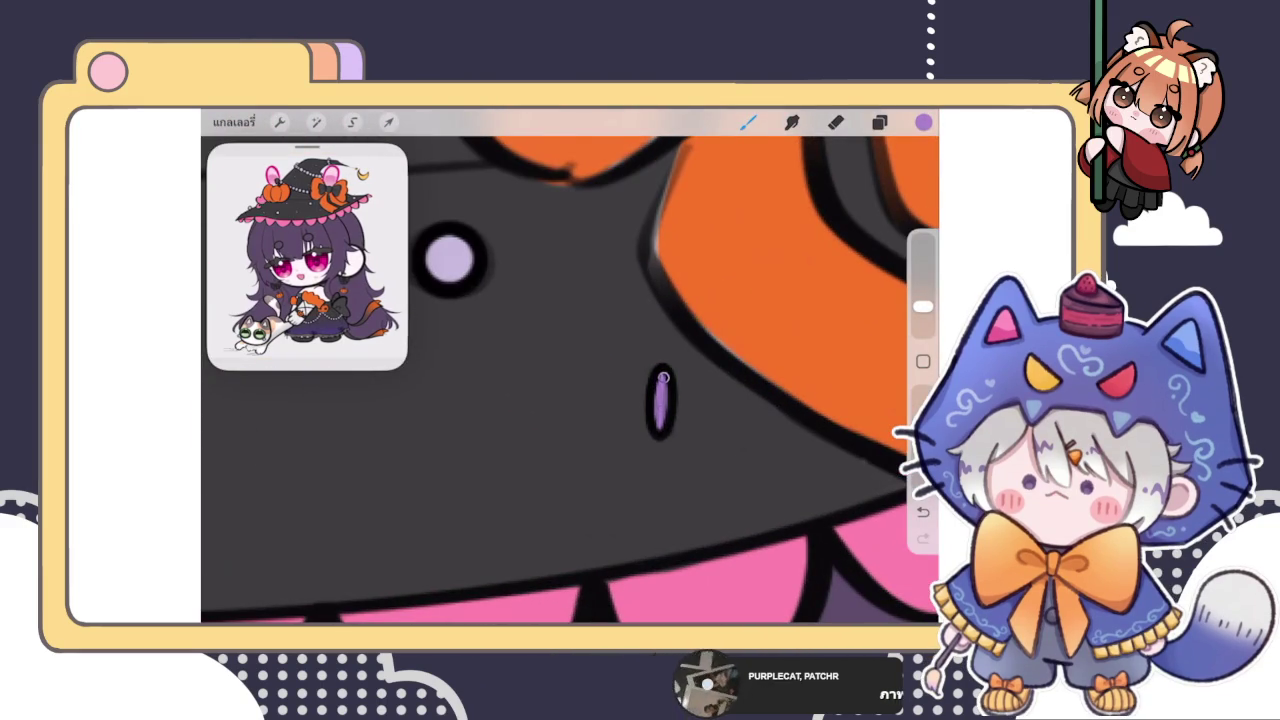
scroll(570, 380, down, 3)
scroll(570, 380, up, 3)
Step: Resample the dash purple and touch up the remaining lilac gems on the brim
drag(657, 377, 586, 349)
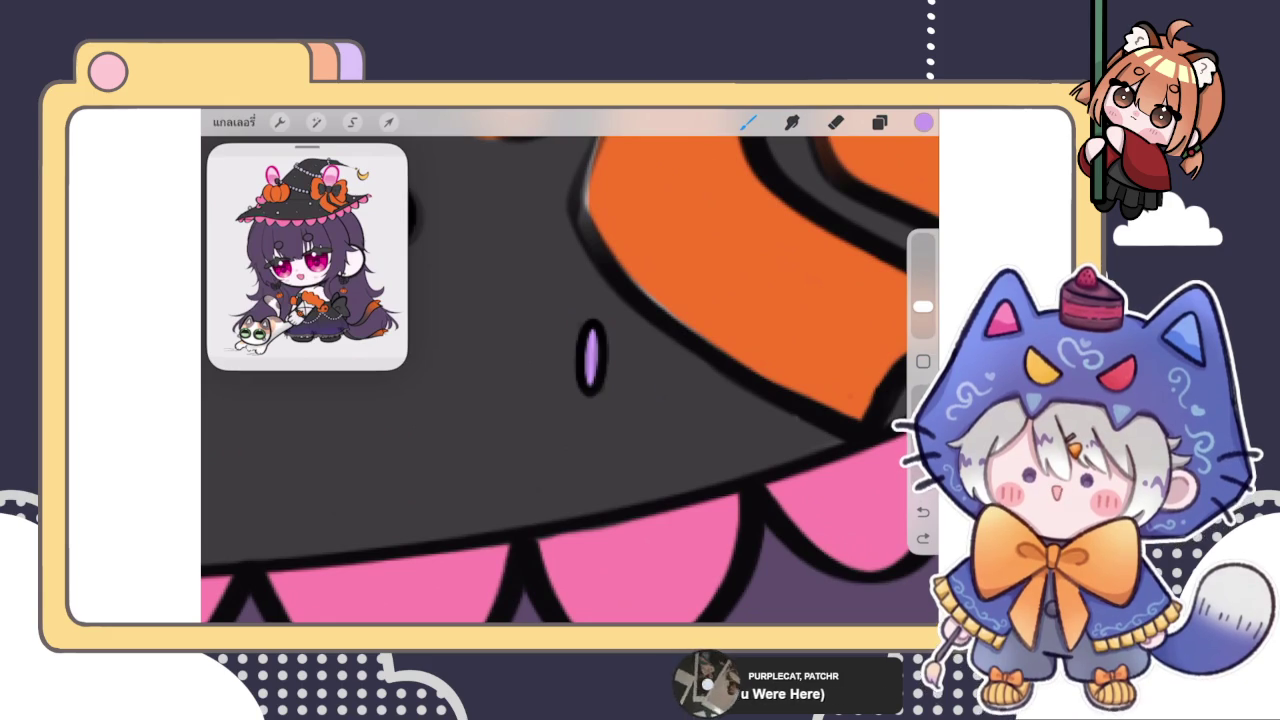
scroll(570, 380, down, 3)
scroll(570, 380, up, 5)
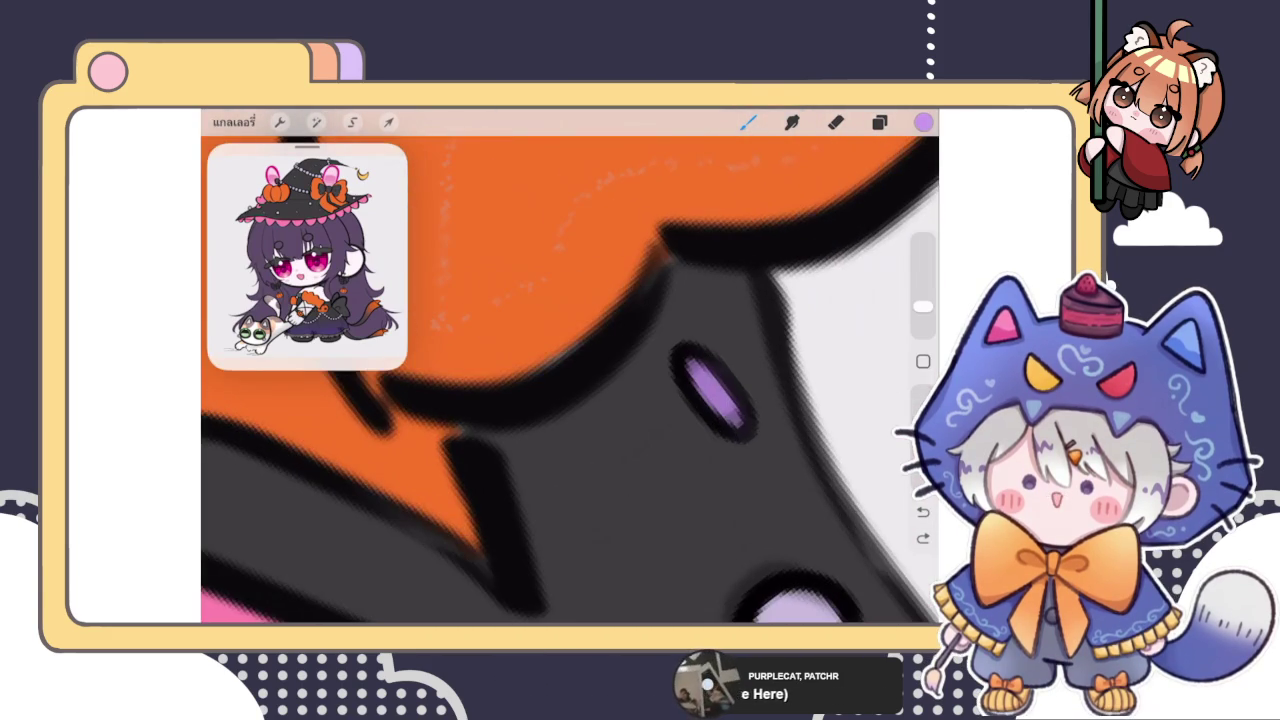
scroll(570, 380, down, 4)
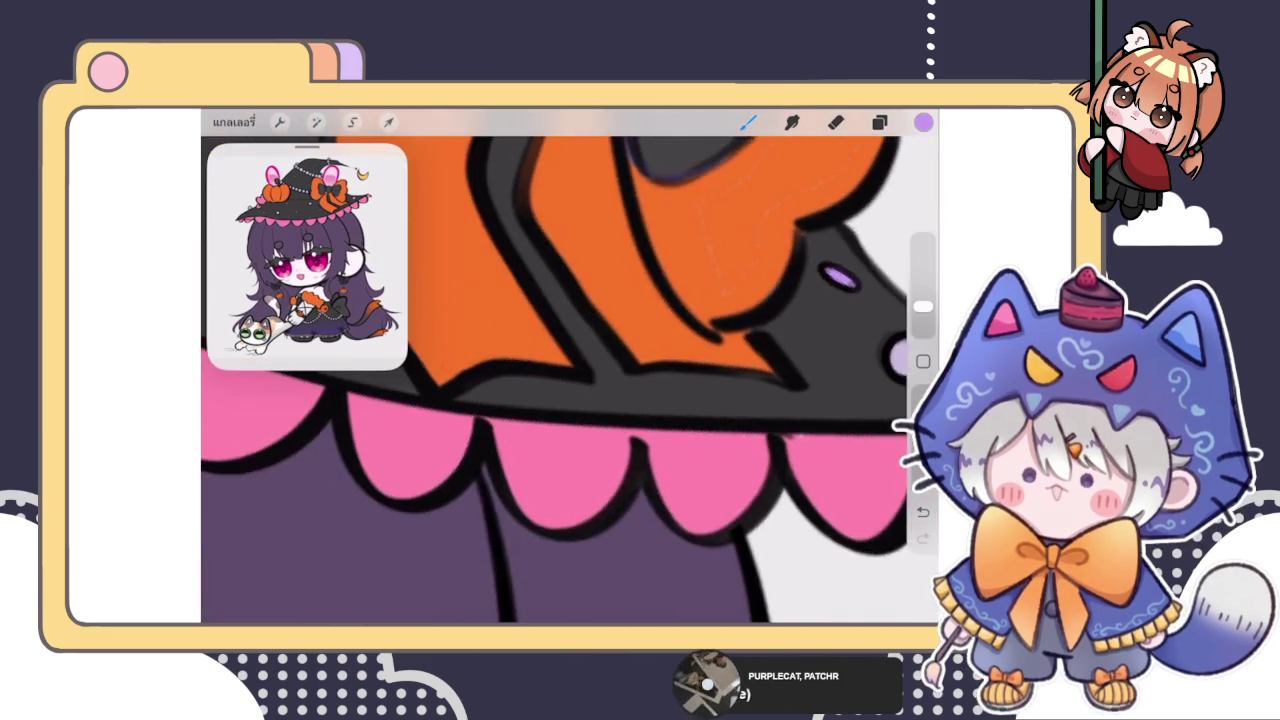
scroll(570, 380, down, 1)
scroll(570, 380, down, 1)
scroll(570, 380, up, 2)
scroll(570, 380, up, 2)
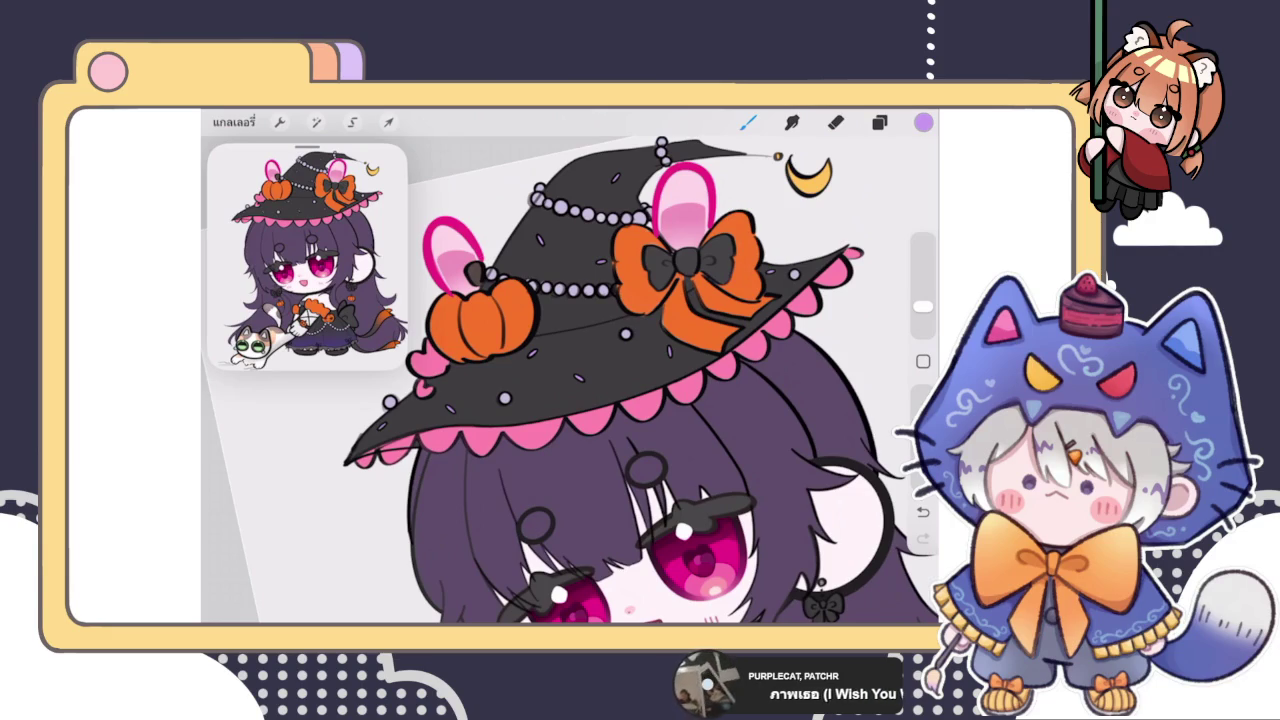
click(879, 121)
Step: Fill the bead layer with lavender, then hide it so the bead chains show black
scroll(779, 390, up, 3)
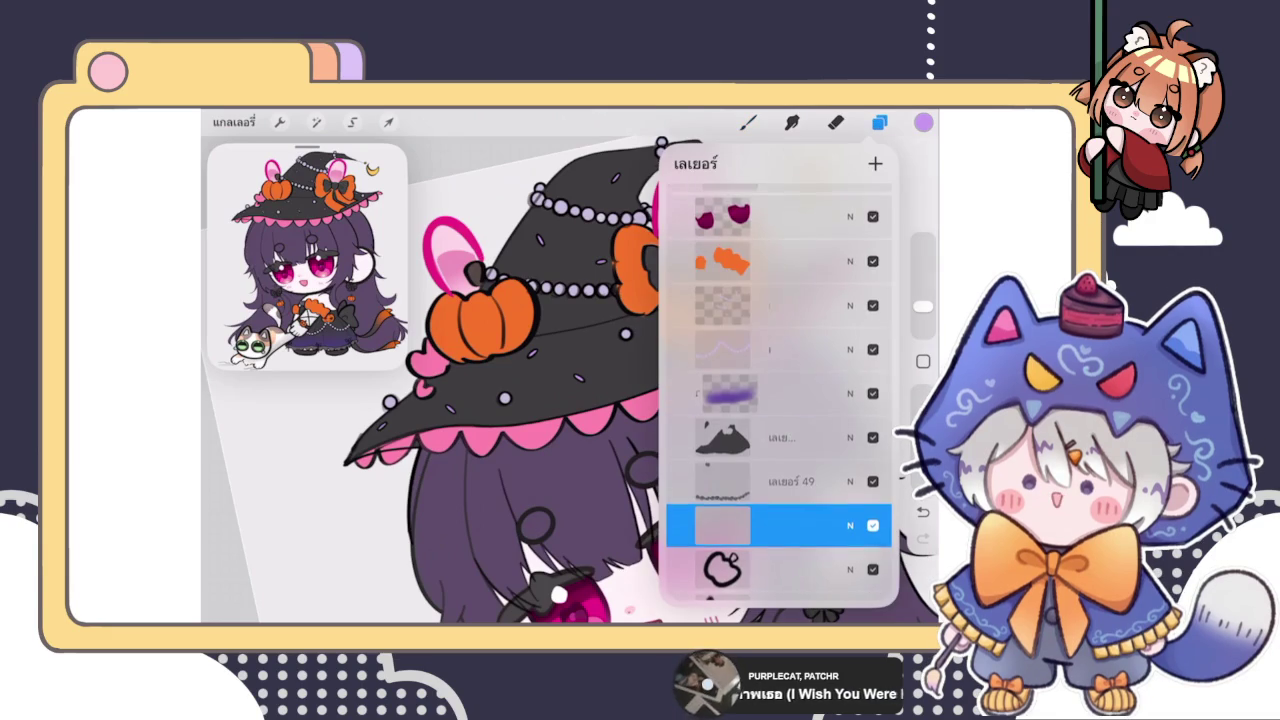
click(779, 302)
click(779, 302)
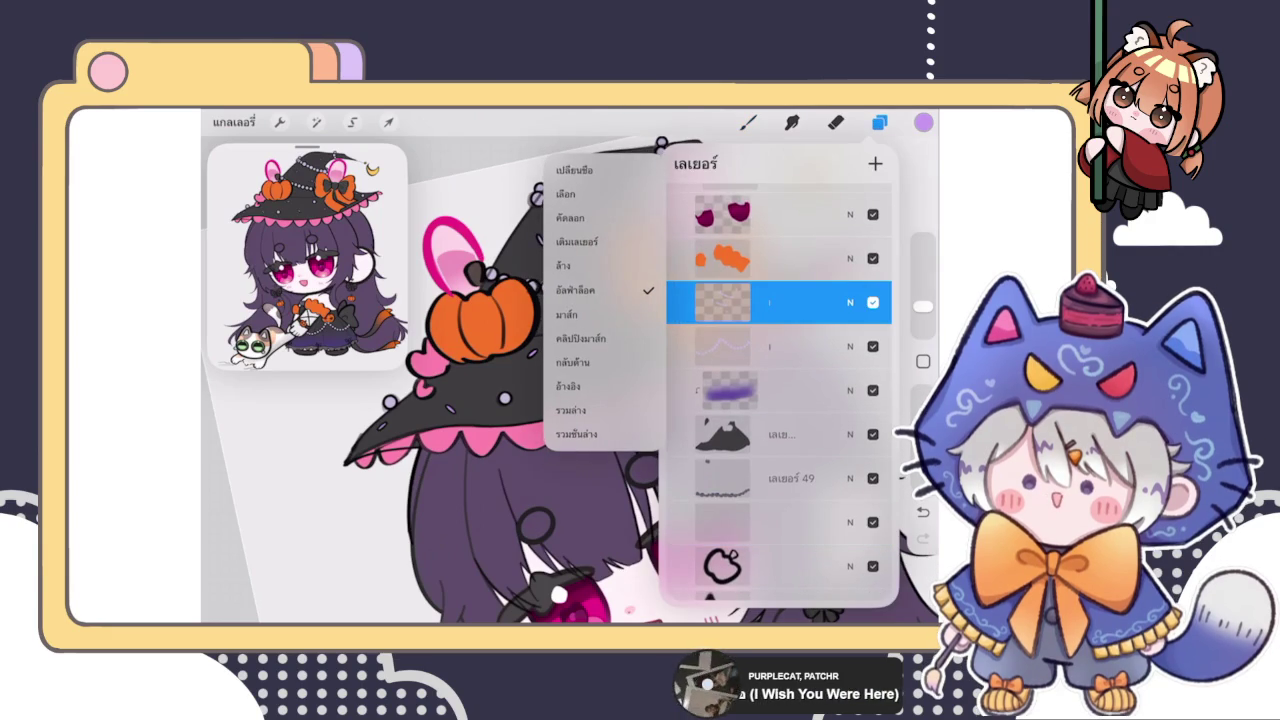
click(577, 241)
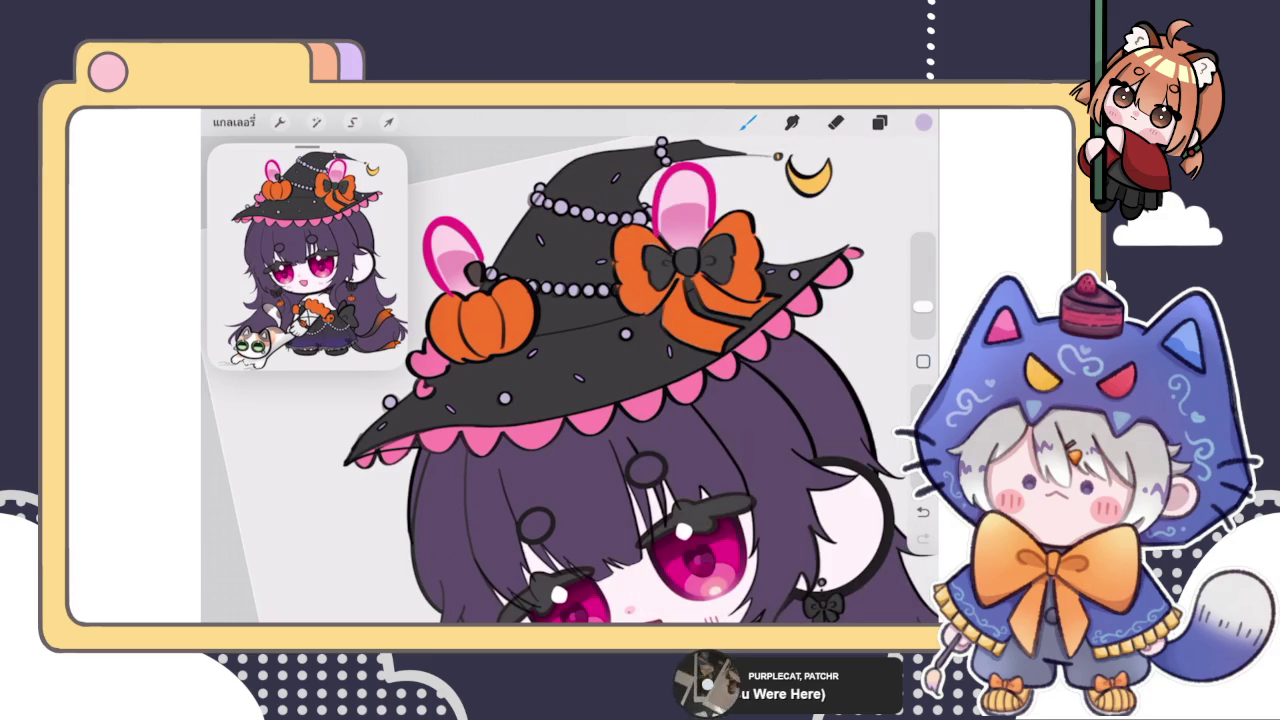
drag(820, 391, 700, 391)
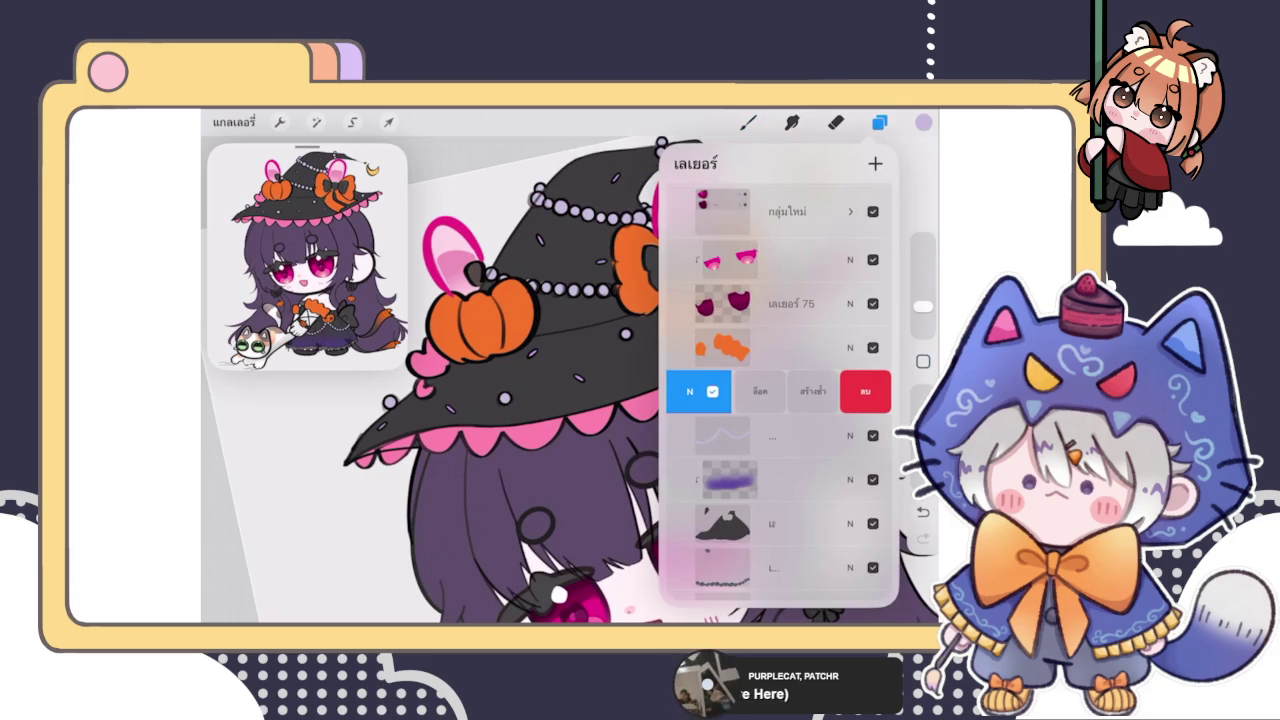
click(712, 391)
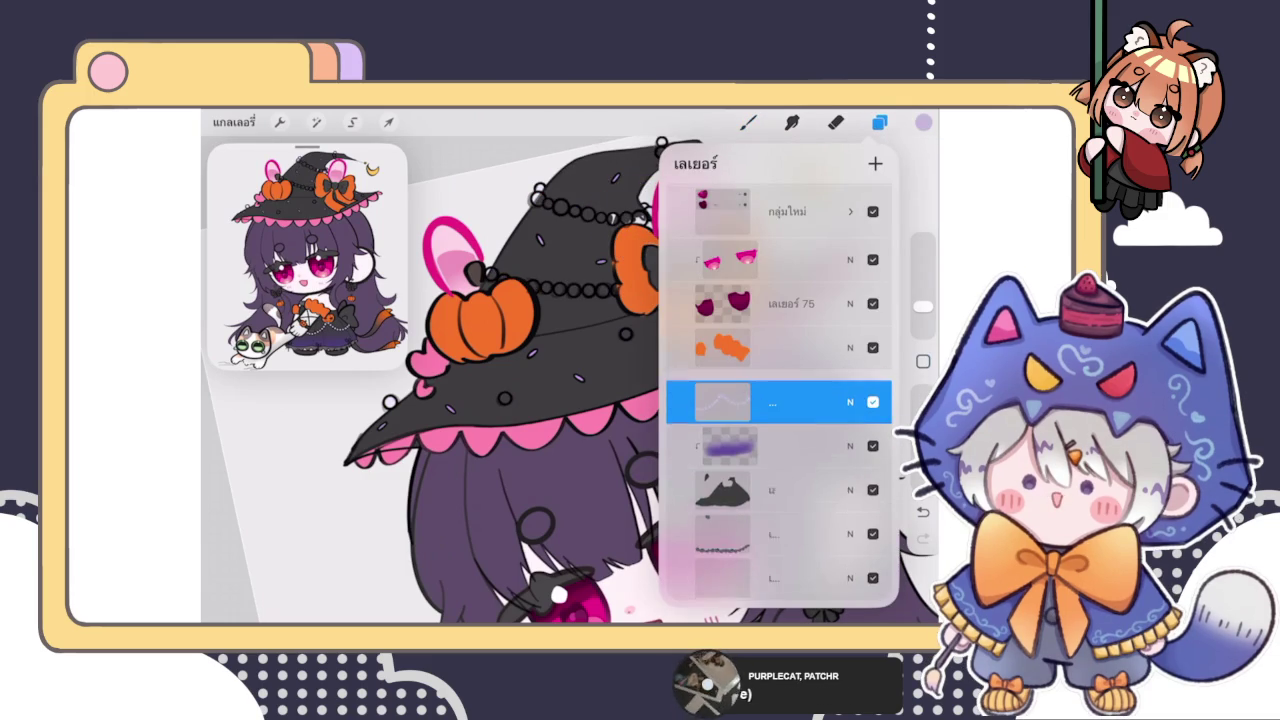
click(748, 122)
scroll(400, 390, up, 2)
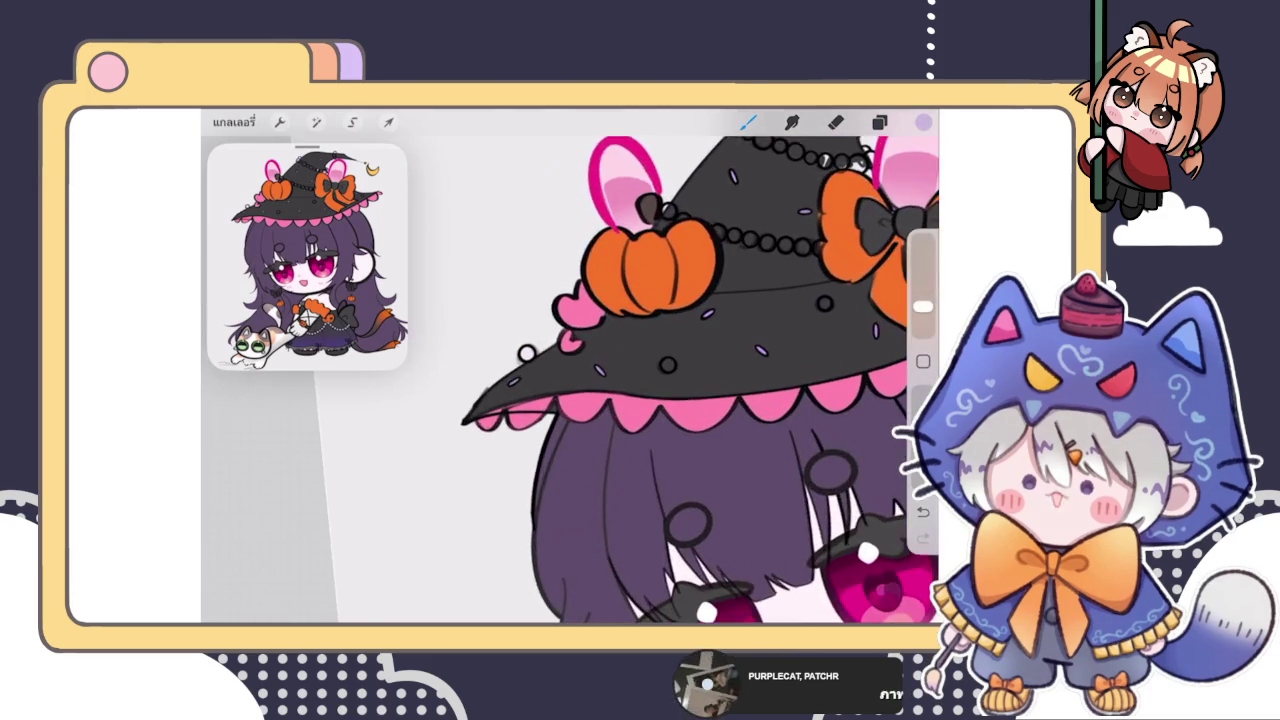
Step: Try a colour drop into the first brim dot, then undo the accidental darkening
scroll(400, 390, up, 2)
scroll(400, 390, up, 2)
scroll(400, 390, up, 1)
drag(578, 370, 600, 390)
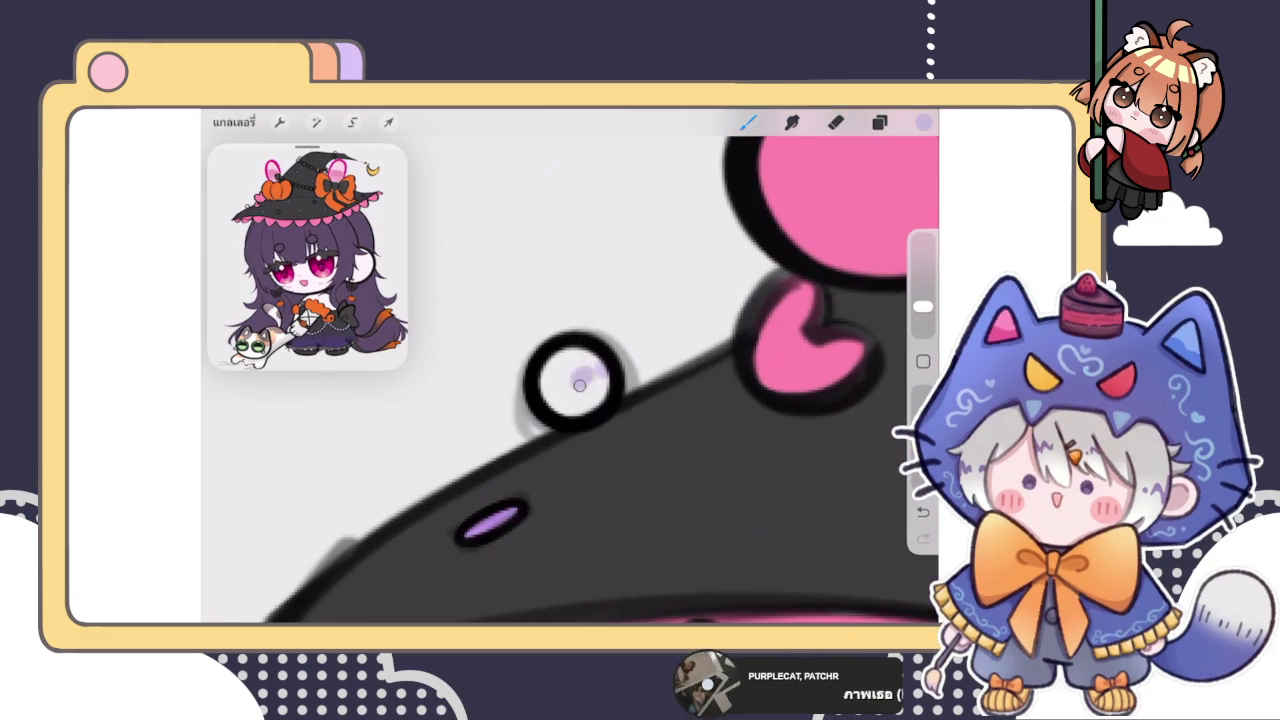
key(ctrl+z)
Step: Unhide the hidden layer and select the layer for the bead fills
scroll(560, 400, up, 2)
click(879, 122)
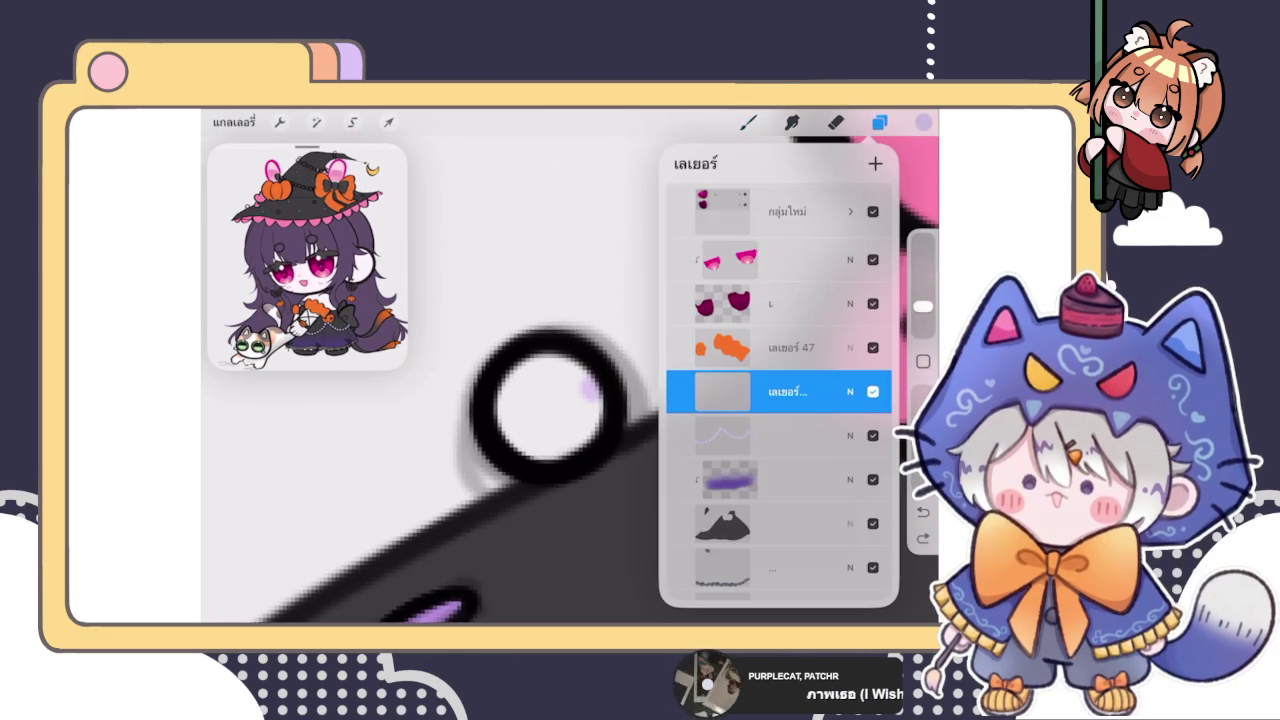
click(873, 435)
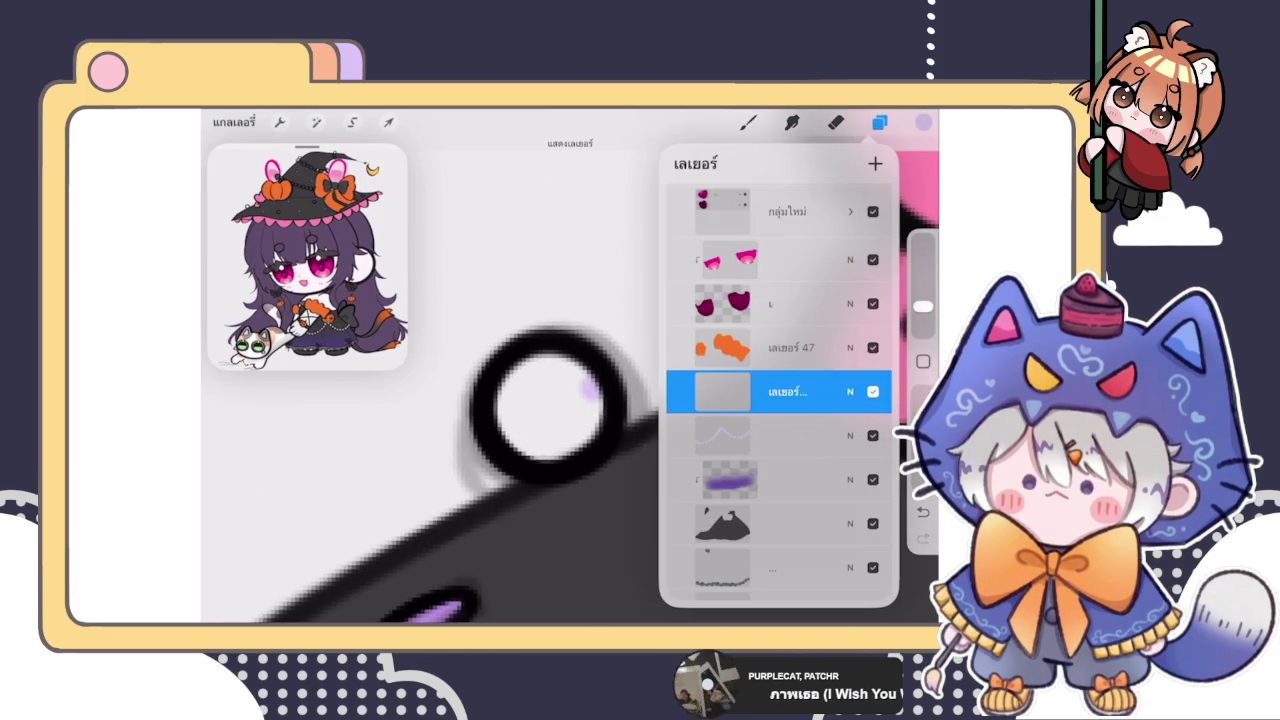
scroll(779, 390, up, 3)
scroll(779, 390, up, 5)
scroll(779, 390, down, 2)
scroll(779, 390, down, 3)
scroll(779, 390, down, 3)
scroll(779, 390, down, 3)
scroll(779, 390, down, 3)
scroll(779, 390, up, 3)
scroll(779, 390, up, 3)
scroll(779, 390, up, 3)
scroll(779, 390, up, 1)
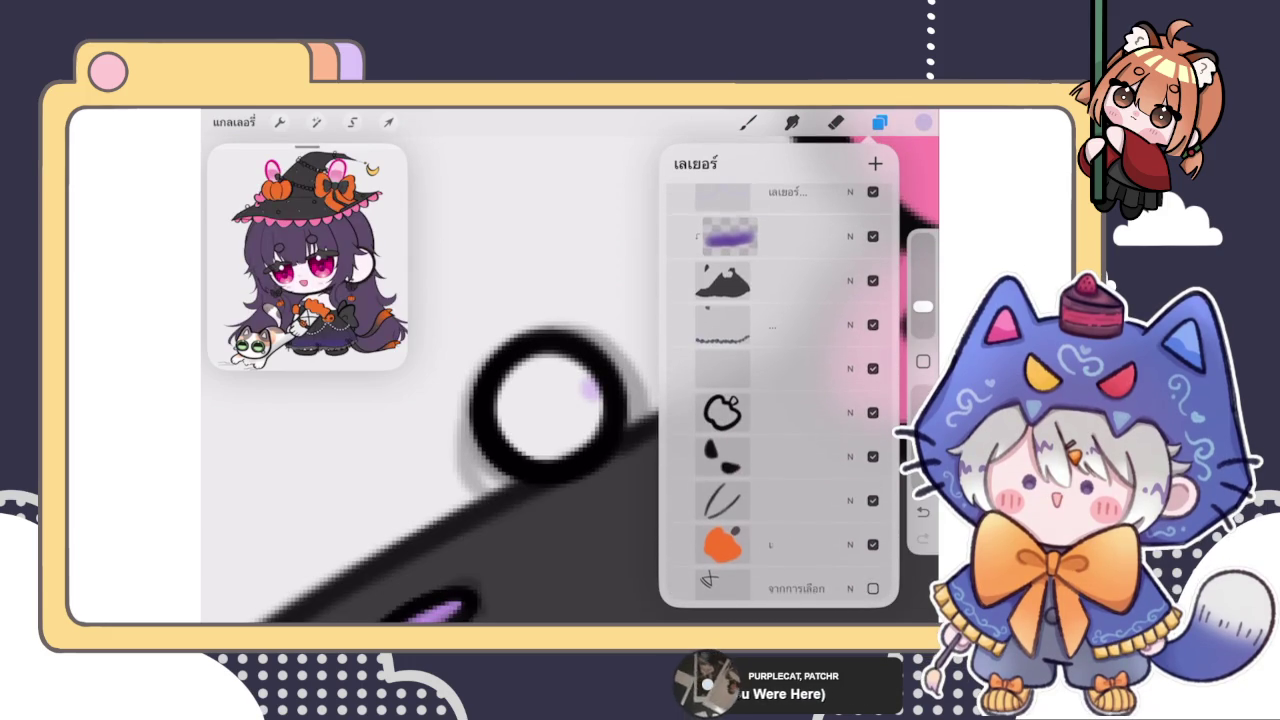
click(779, 369)
click(600, 423)
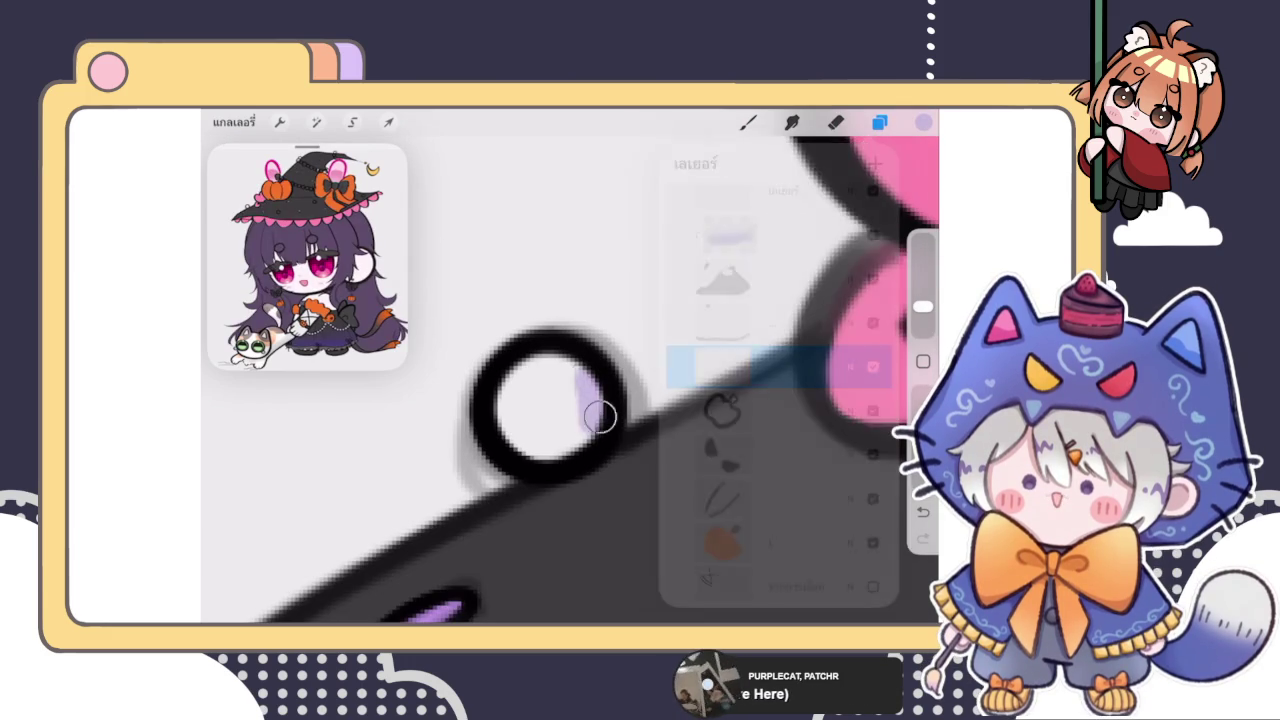
Step: Reselect the correct layer for the lavender fills and return to painting
key(e)
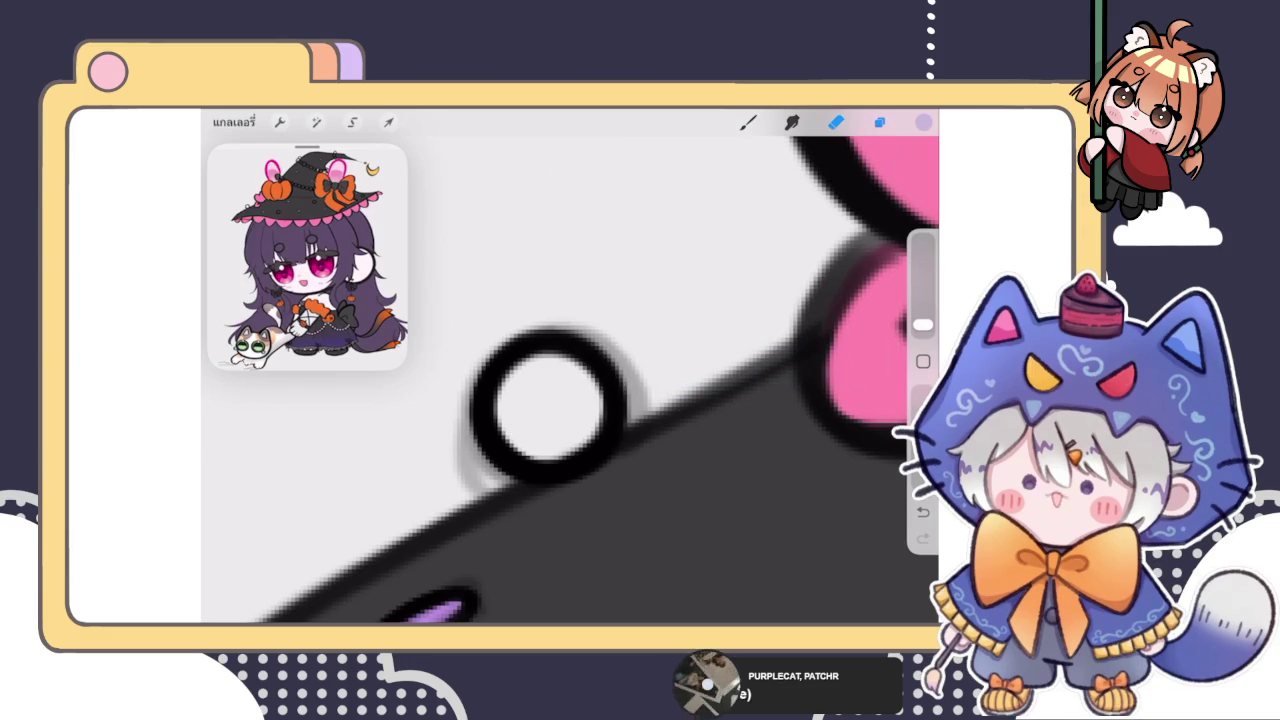
click(879, 121)
scroll(779, 390, up, 2)
scroll(779, 390, up, 2)
scroll(779, 390, up, 2)
scroll(779, 390, up, 2)
scroll(779, 390, up, 2)
scroll(779, 390, down, 5)
click(779, 357)
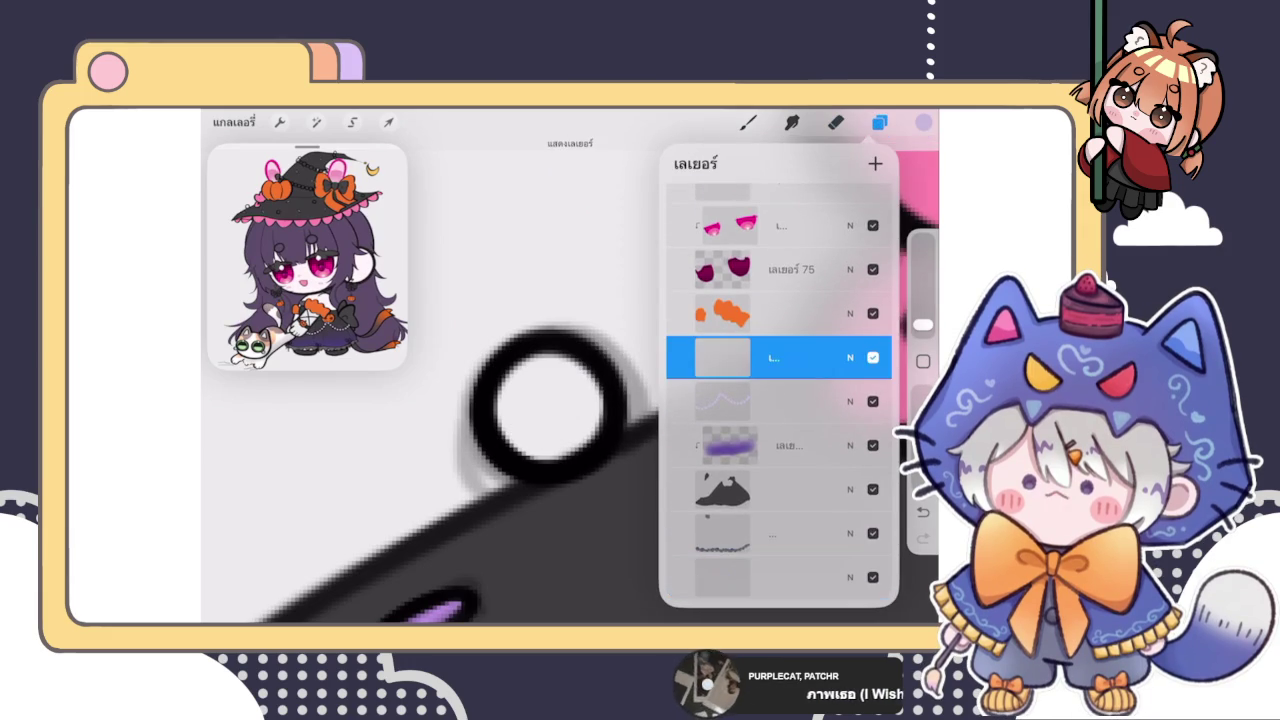
click(748, 121)
Step: Drop lavender into the black ring and the small black circle on the brim
drag(923, 121, 545, 370)
click(879, 121)
click(879, 121)
scroll(570, 380, down, 3)
scroll(570, 380, down, 2)
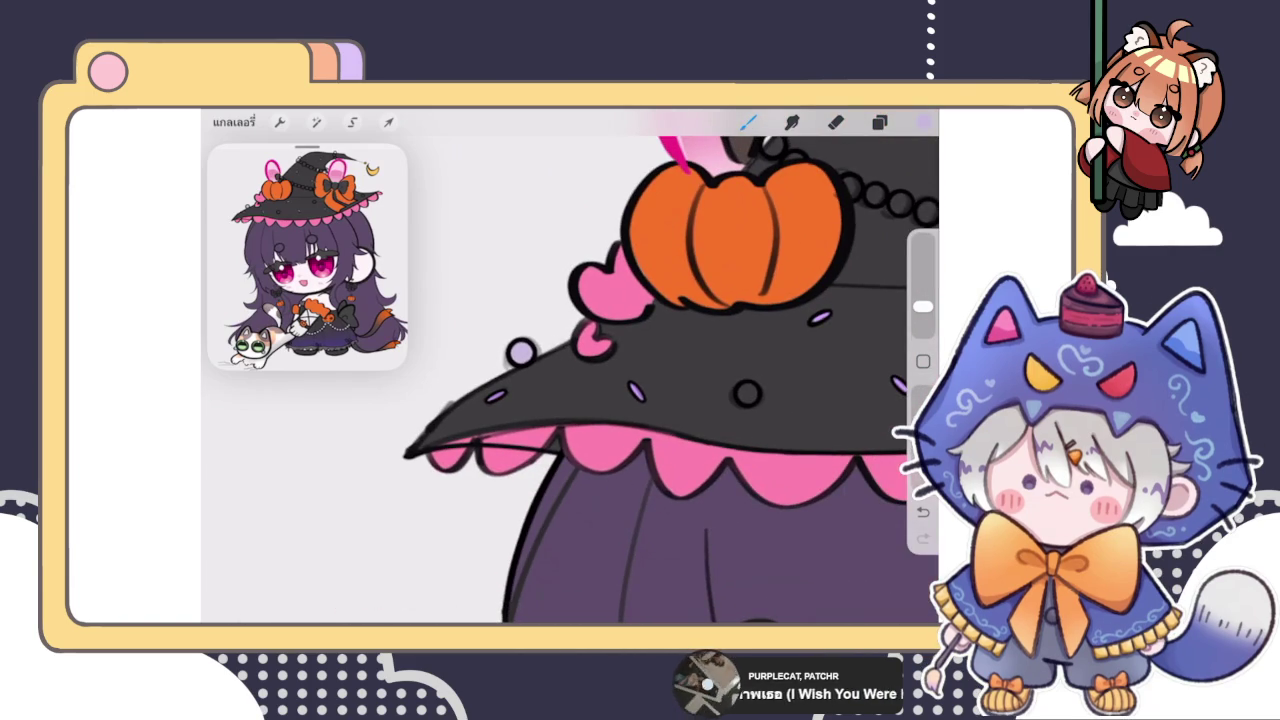
scroll(700, 390, up, 2)
scroll(700, 390, up, 3)
scroll(680, 380, up, 3)
drag(923, 121, 656, 418)
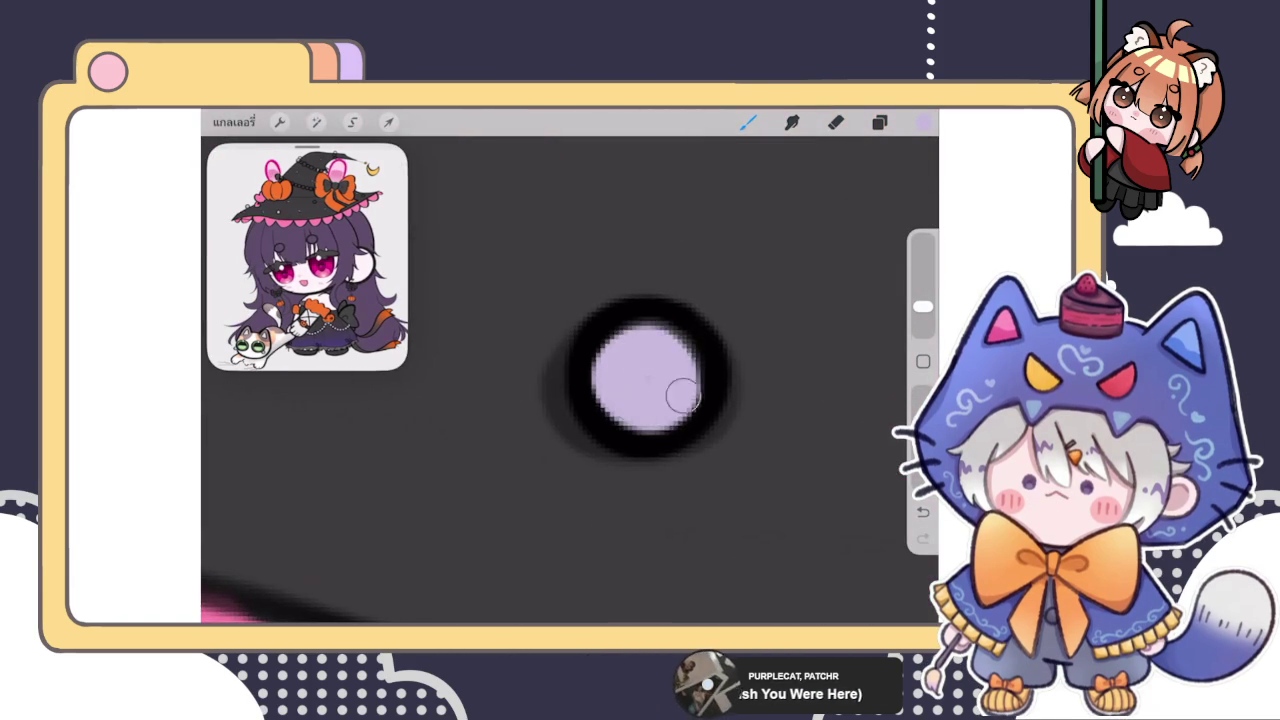
scroll(570, 380, down, 5)
scroll(662, 348, up, 5)
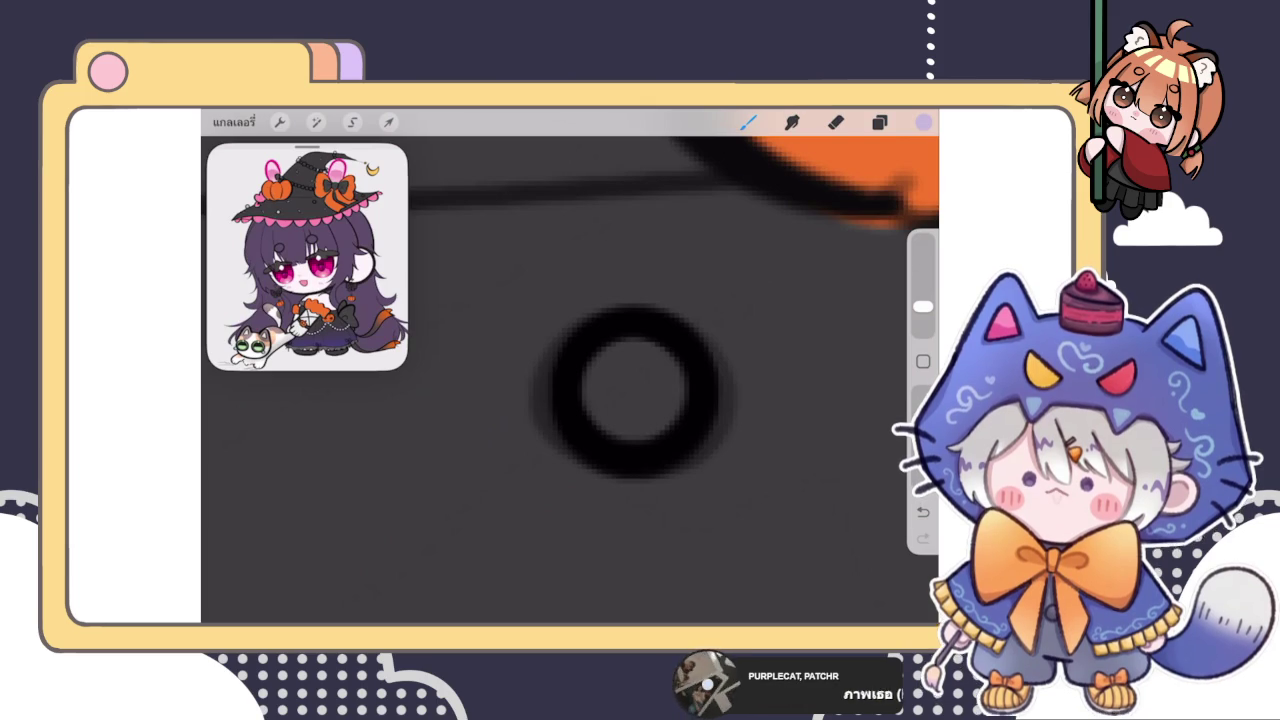
scroll(570, 380, down, 2)
scroll(570, 380, down, 3)
scroll(570, 380, down, 3)
scroll(570, 380, down, 2)
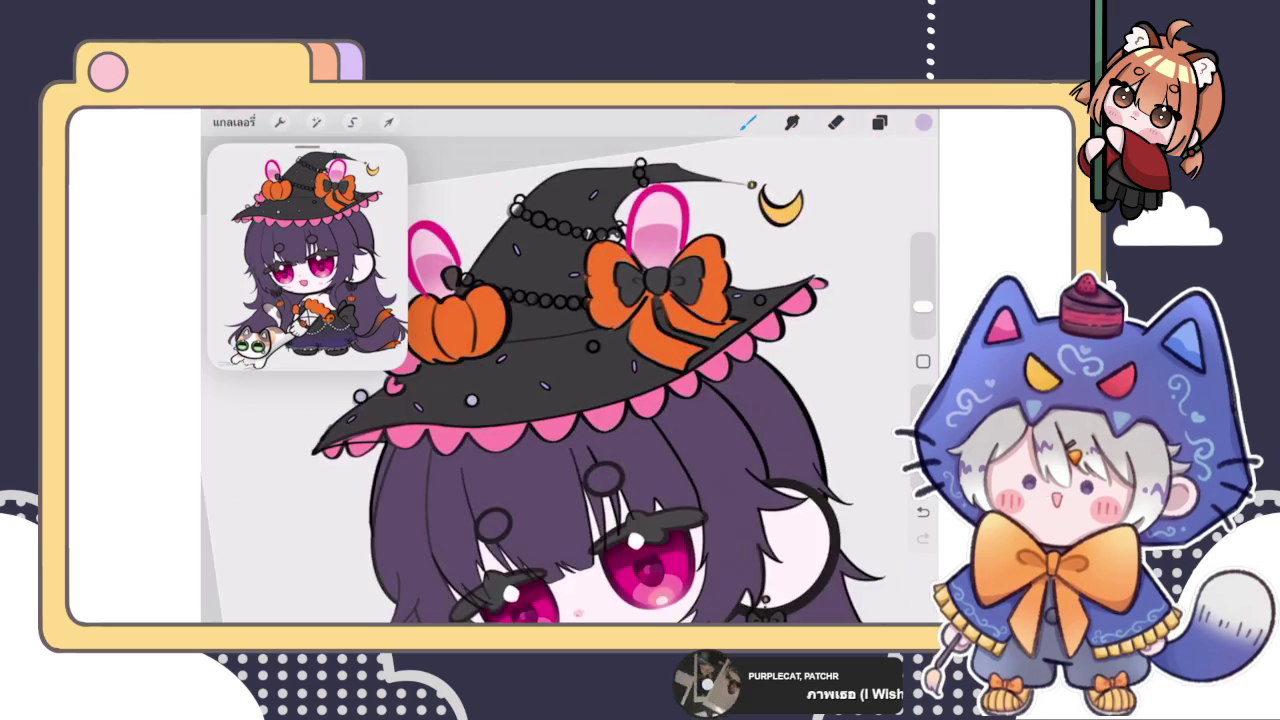
Step: Select the กลุ่มใหม่ layer group and a layer inside it
scroll(570, 380, up, 3)
click(879, 122)
scroll(780, 400, up, 2)
scroll(780, 400, up, 2)
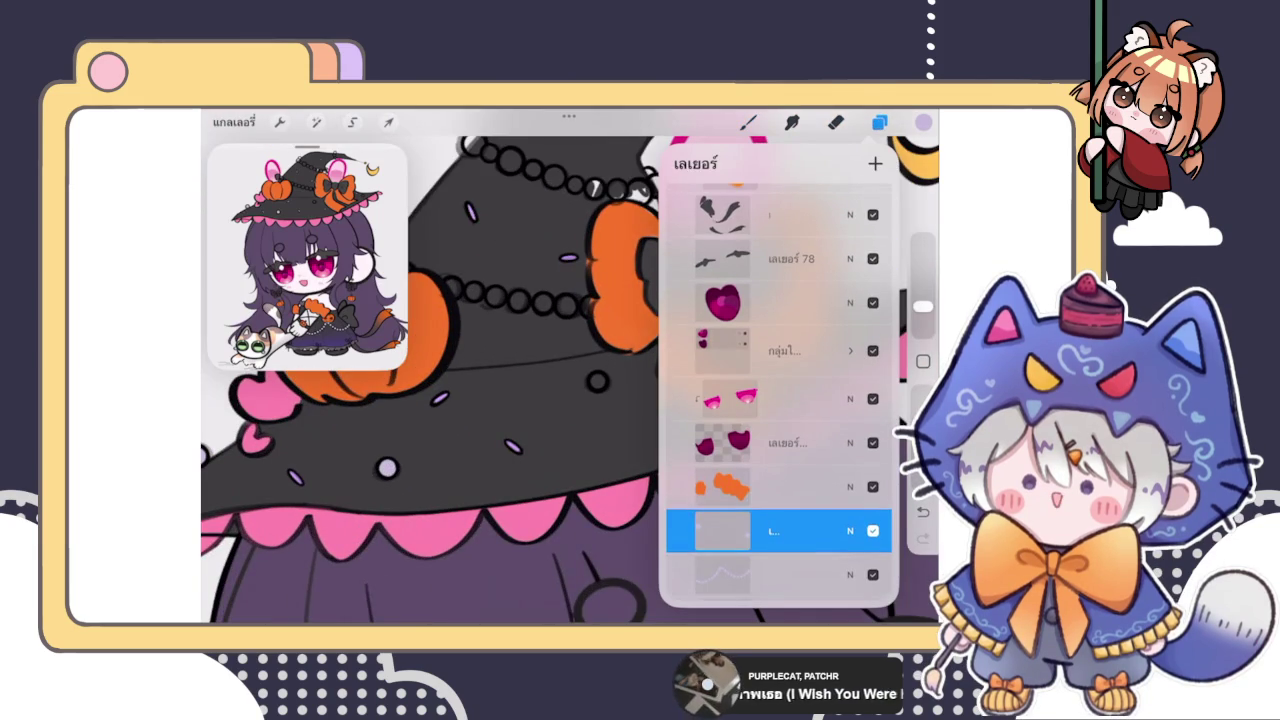
scroll(780, 400, up, 2)
scroll(780, 400, up, 2)
scroll(780, 400, up, 2)
scroll(780, 400, up, 3)
scroll(780, 400, down, 1)
click(760, 249)
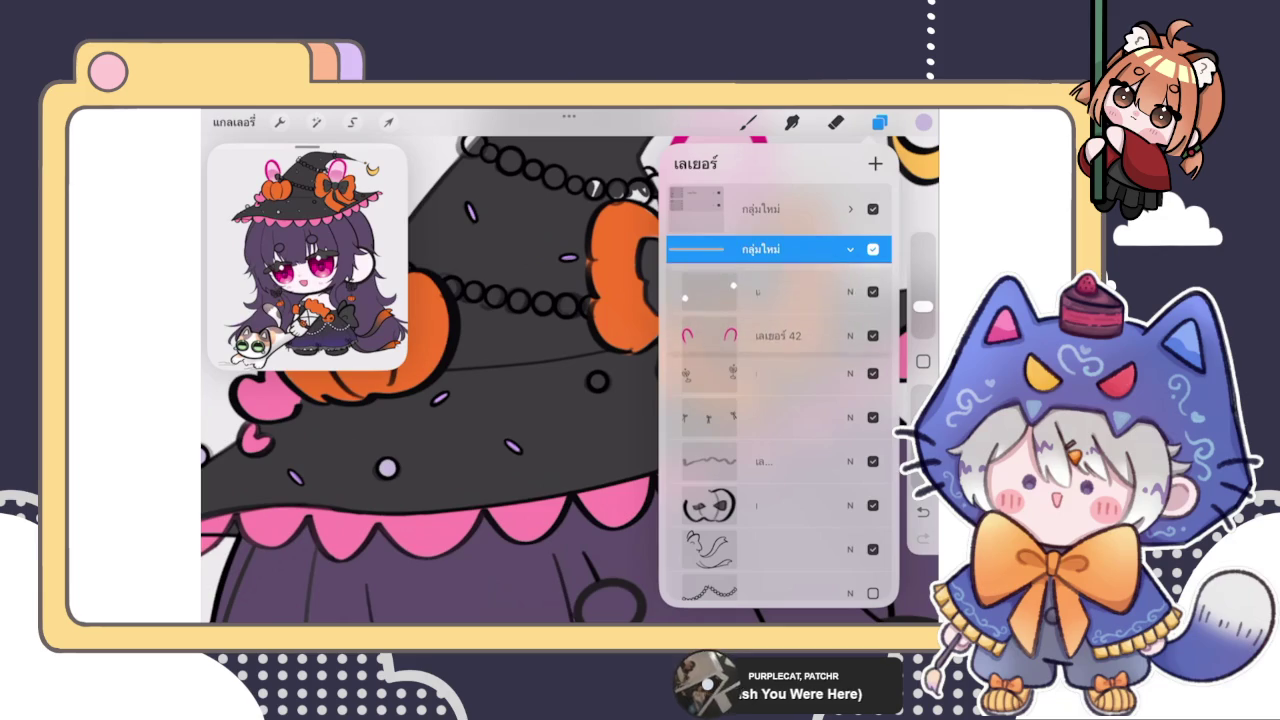
click(760, 290)
Step: Collapse the expanded layer group and expand the lower group
scroll(780, 400, down, 5)
scroll(780, 400, up, 3)
scroll(780, 400, up, 3)
scroll(780, 400, up, 3)
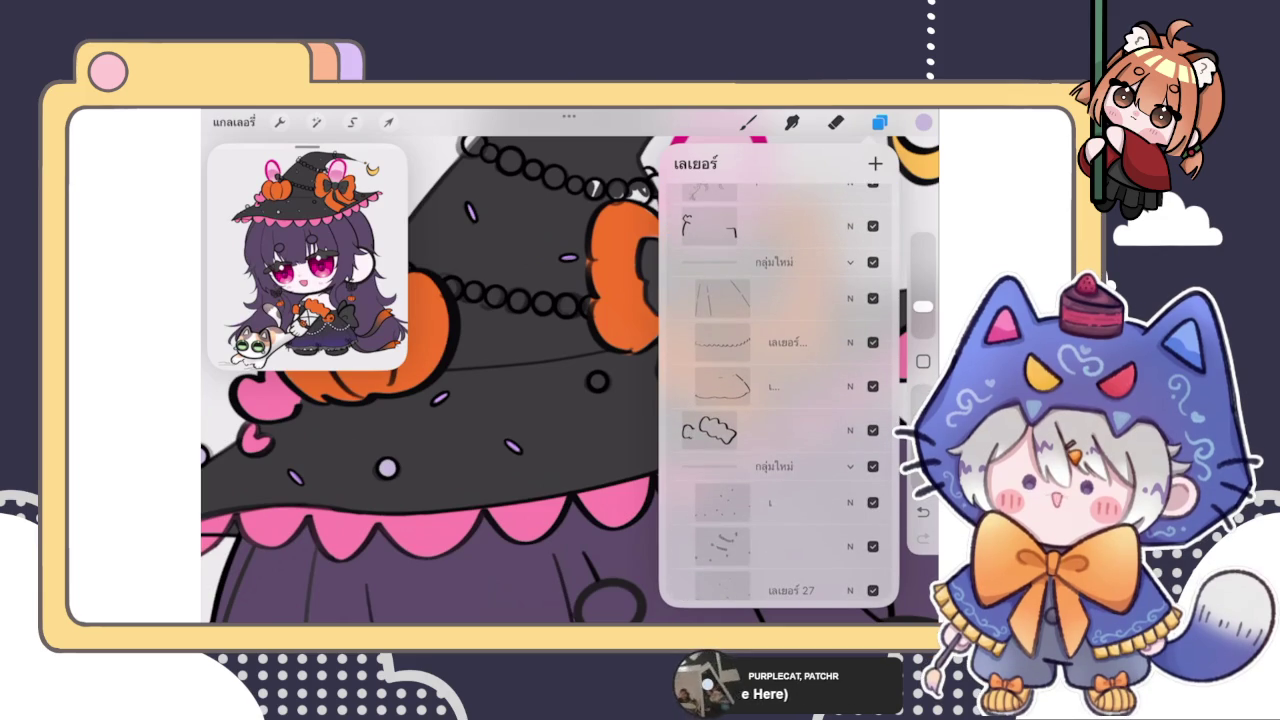
scroll(780, 400, up, 3)
scroll(780, 400, up, 3)
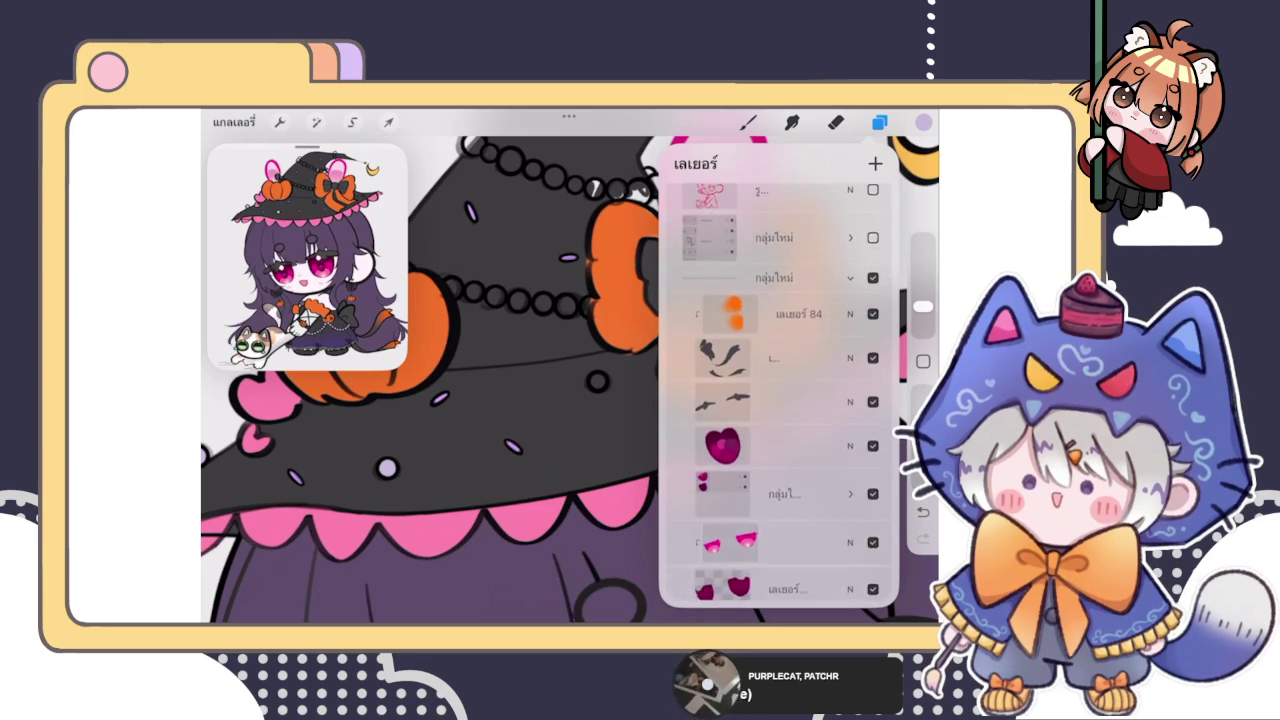
click(850, 276)
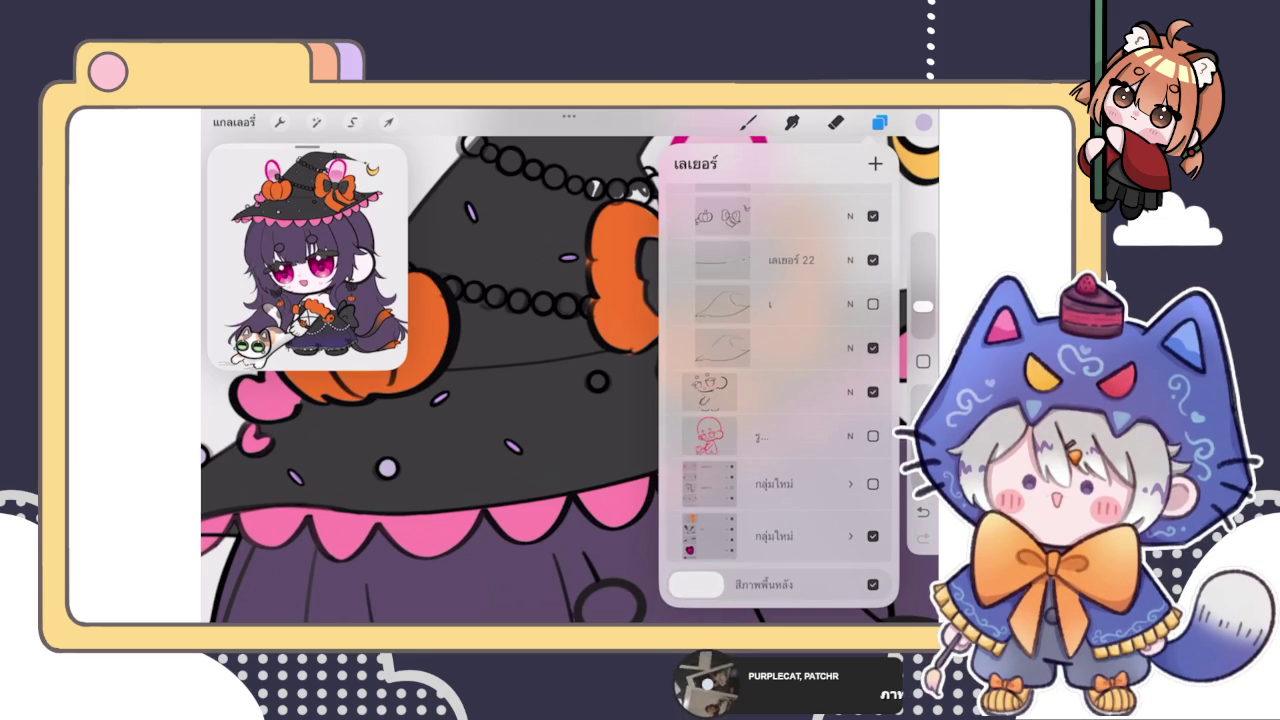
click(850, 536)
scroll(780, 400, down, 3)
scroll(780, 400, down, 3)
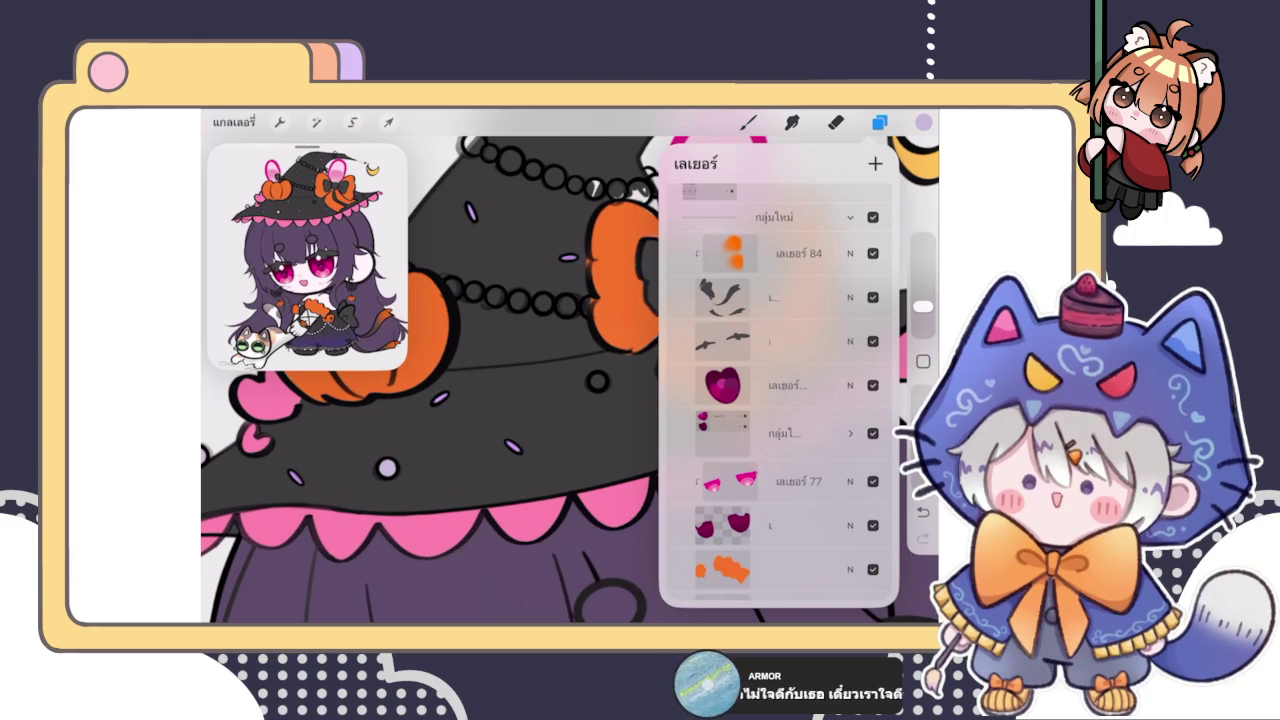
click(879, 122)
click(879, 122)
click(879, 122)
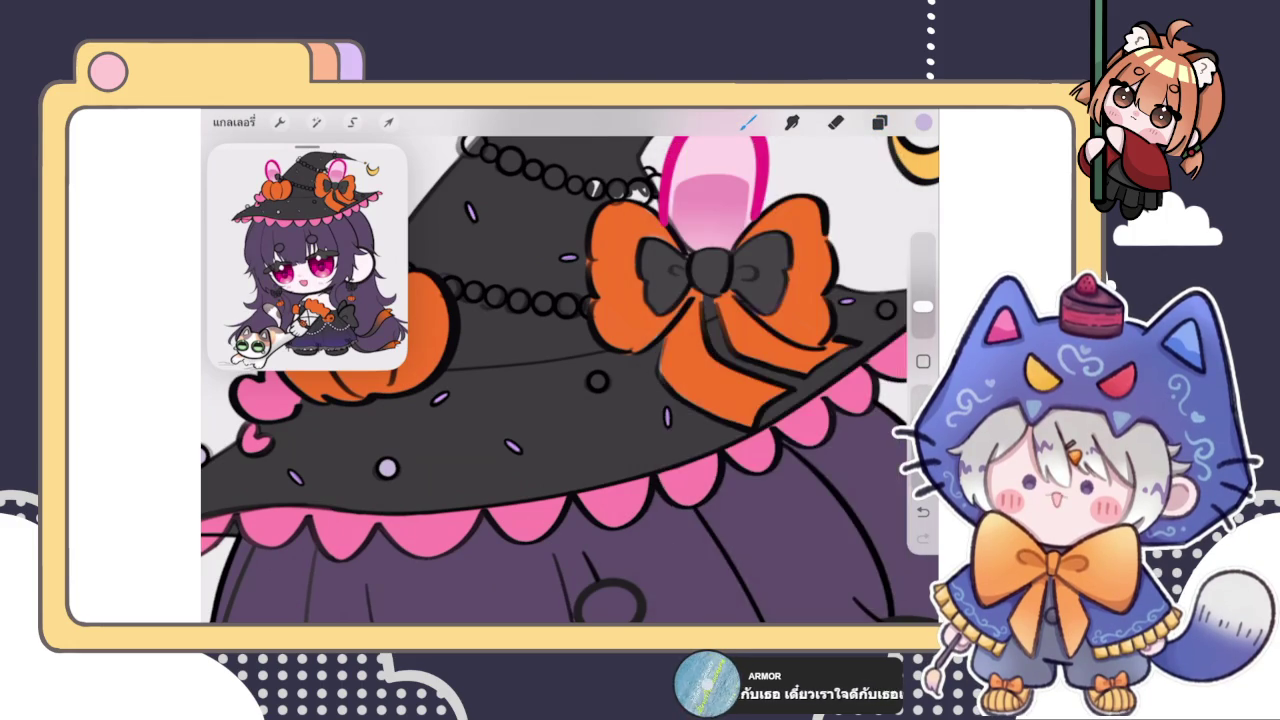
scroll(570, 380, down, 5)
click(879, 122)
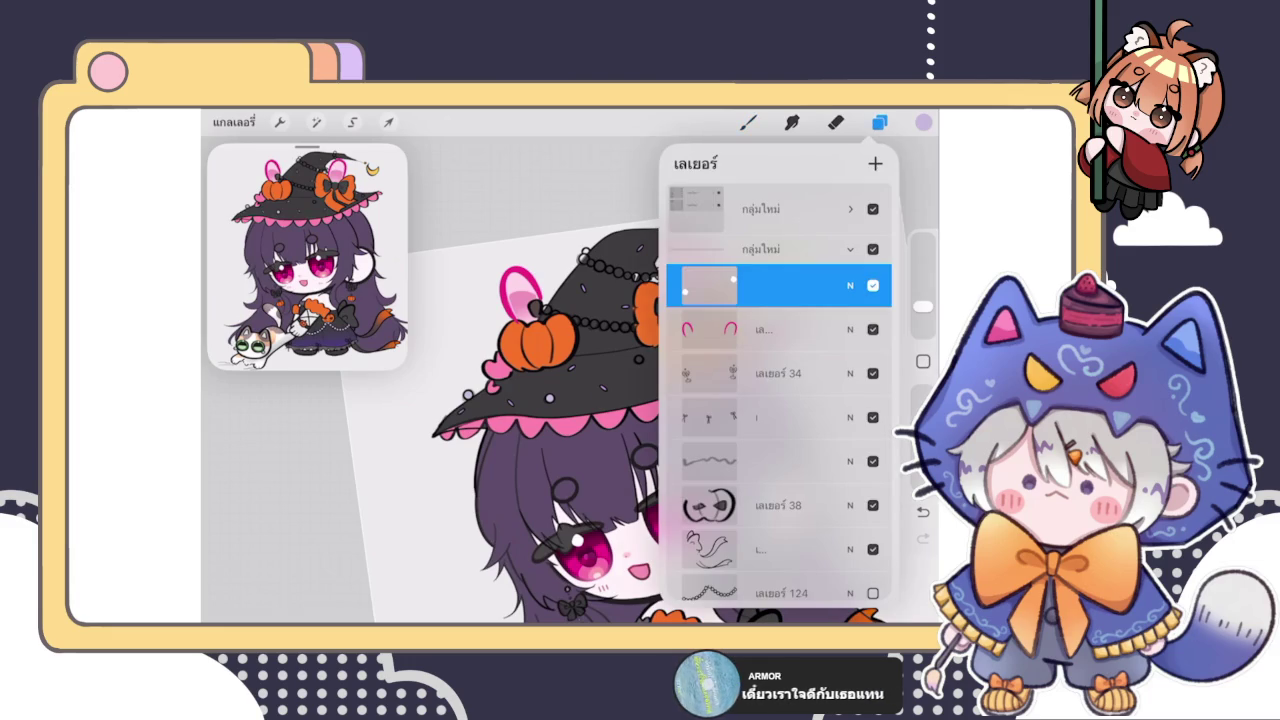
click(879, 122)
scroll(560, 380, up, 3)
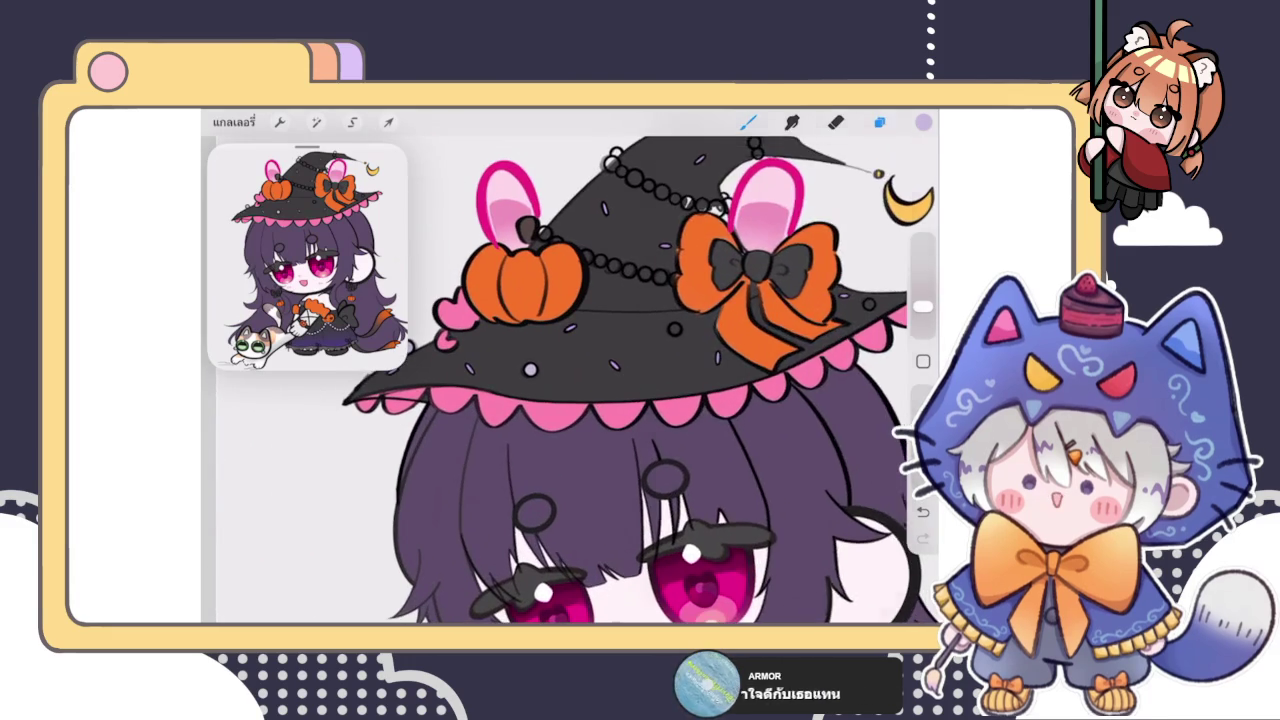
click(879, 122)
scroll(780, 390, down, 5)
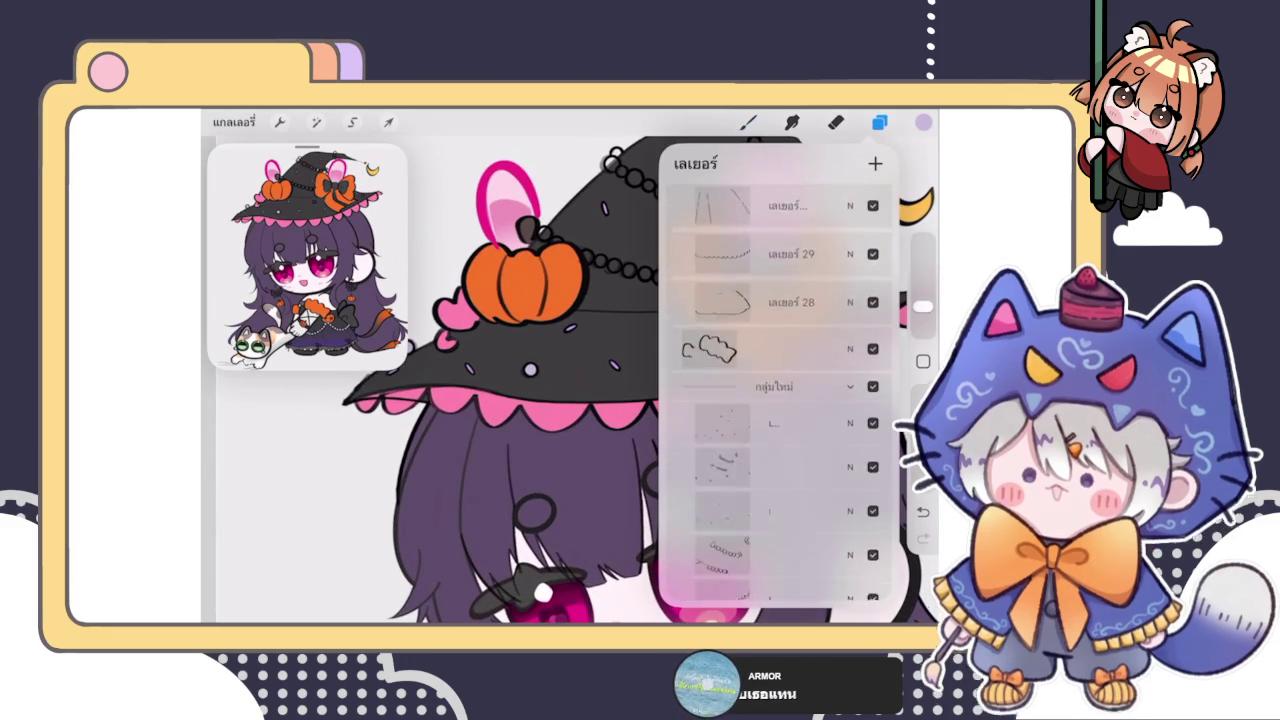
scroll(780, 390, down, 5)
scroll(780, 390, down, 5)
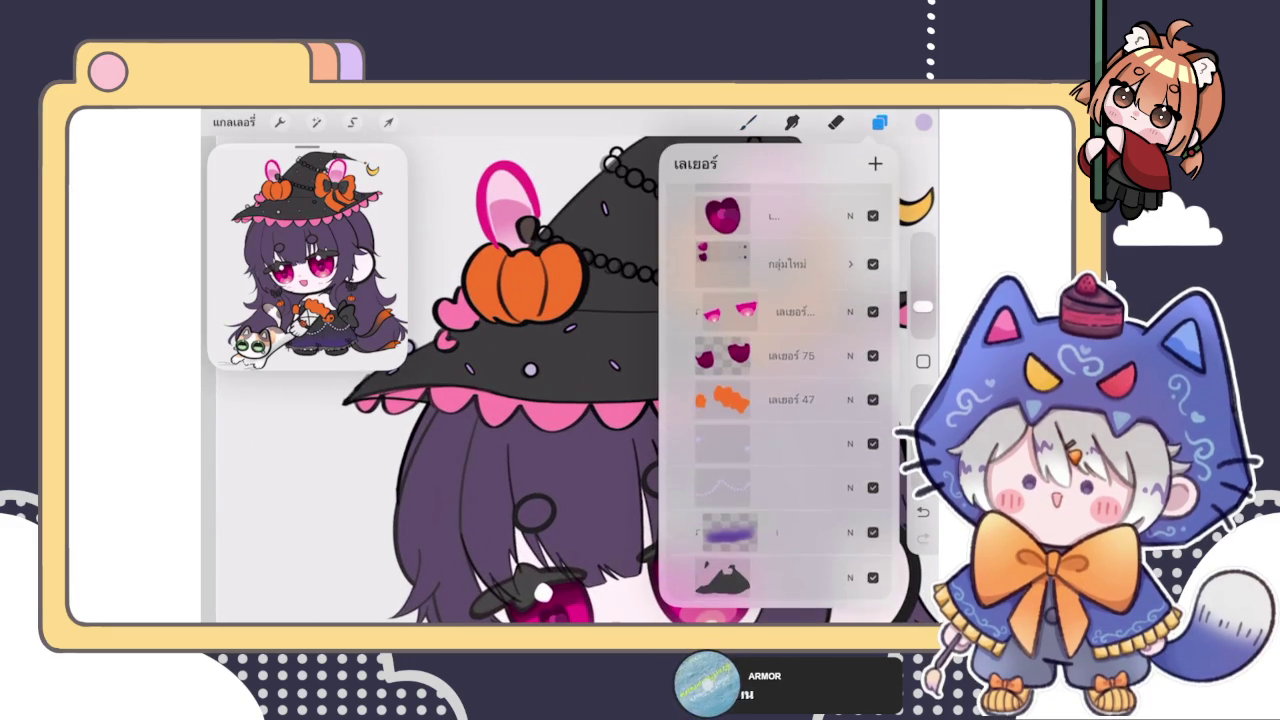
click(780, 412)
click(879, 122)
scroll(560, 380, up, 5)
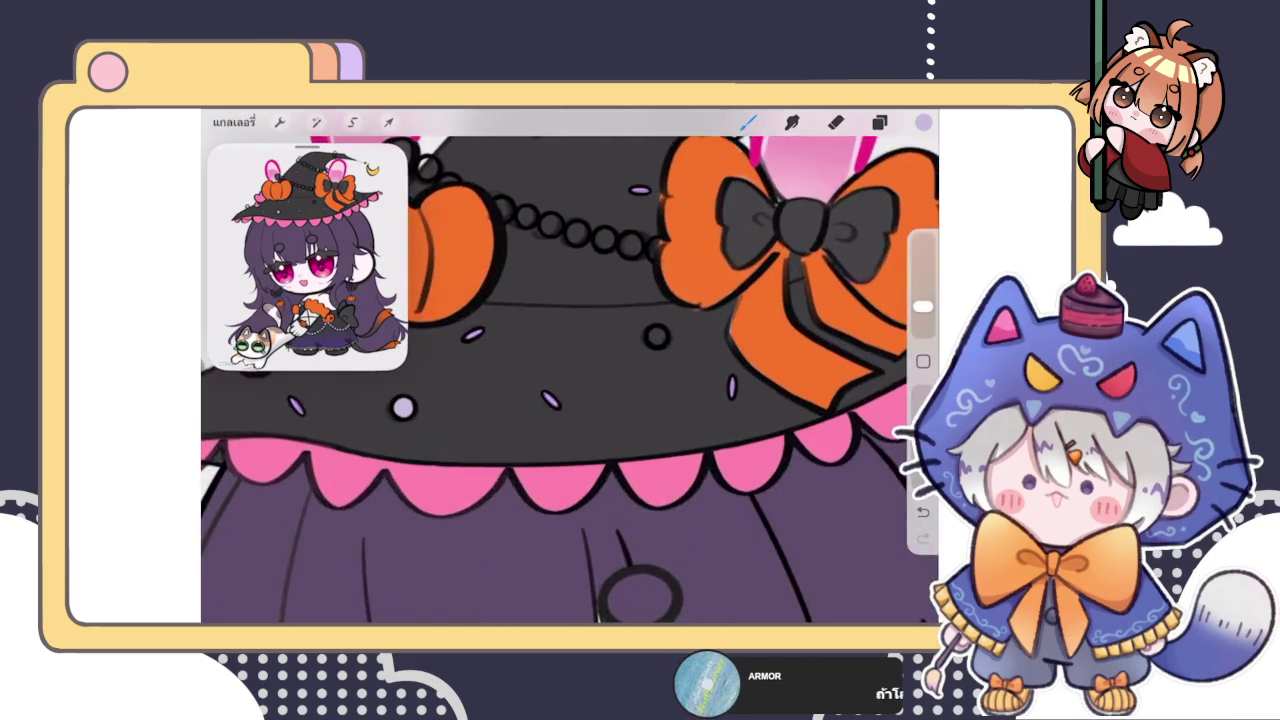
click(652, 372)
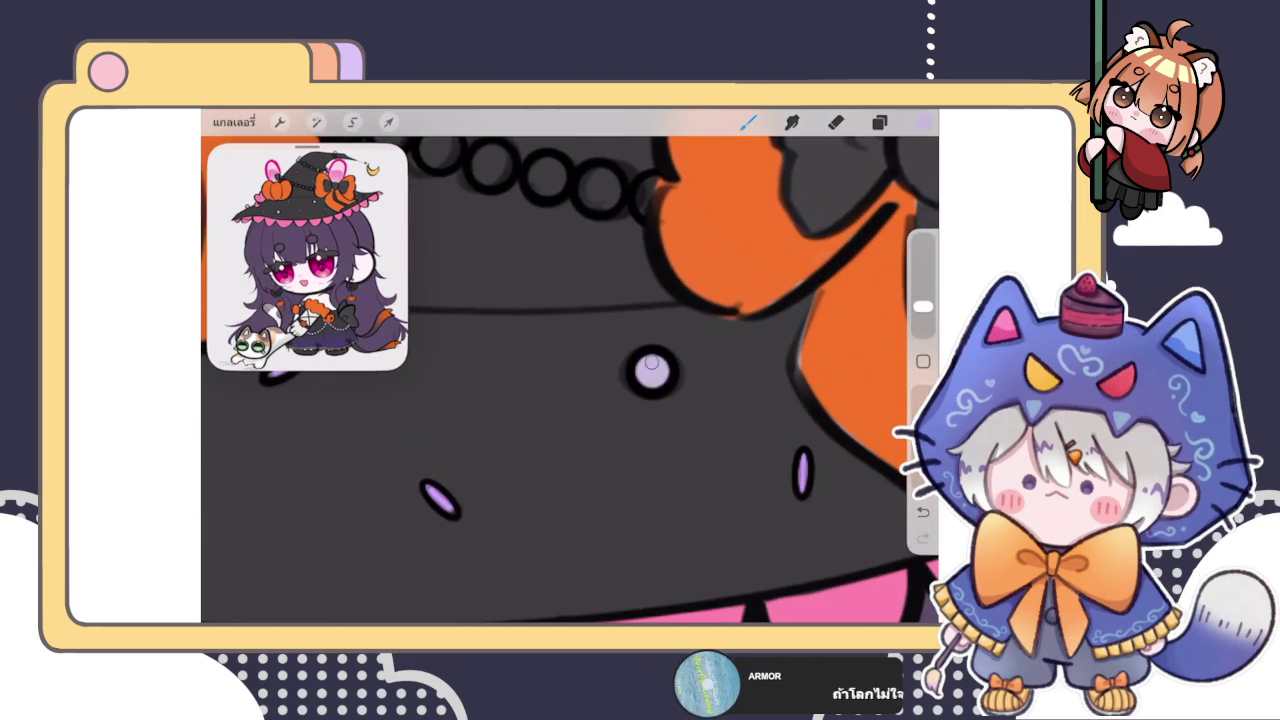
scroll(570, 380, down, 3)
scroll(570, 380, down, 3)
scroll(570, 380, down, 2)
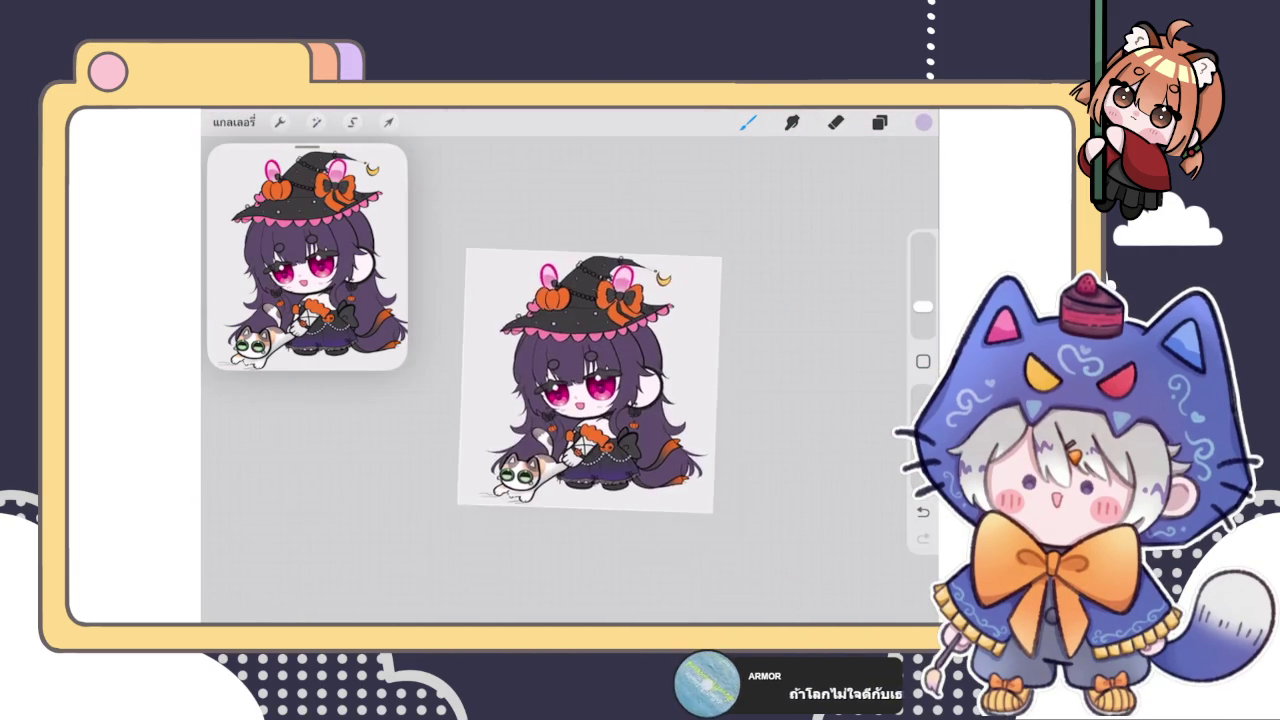
scroll(570, 380, up, 3)
scroll(570, 380, up, 2)
scroll(570, 380, down, 1)
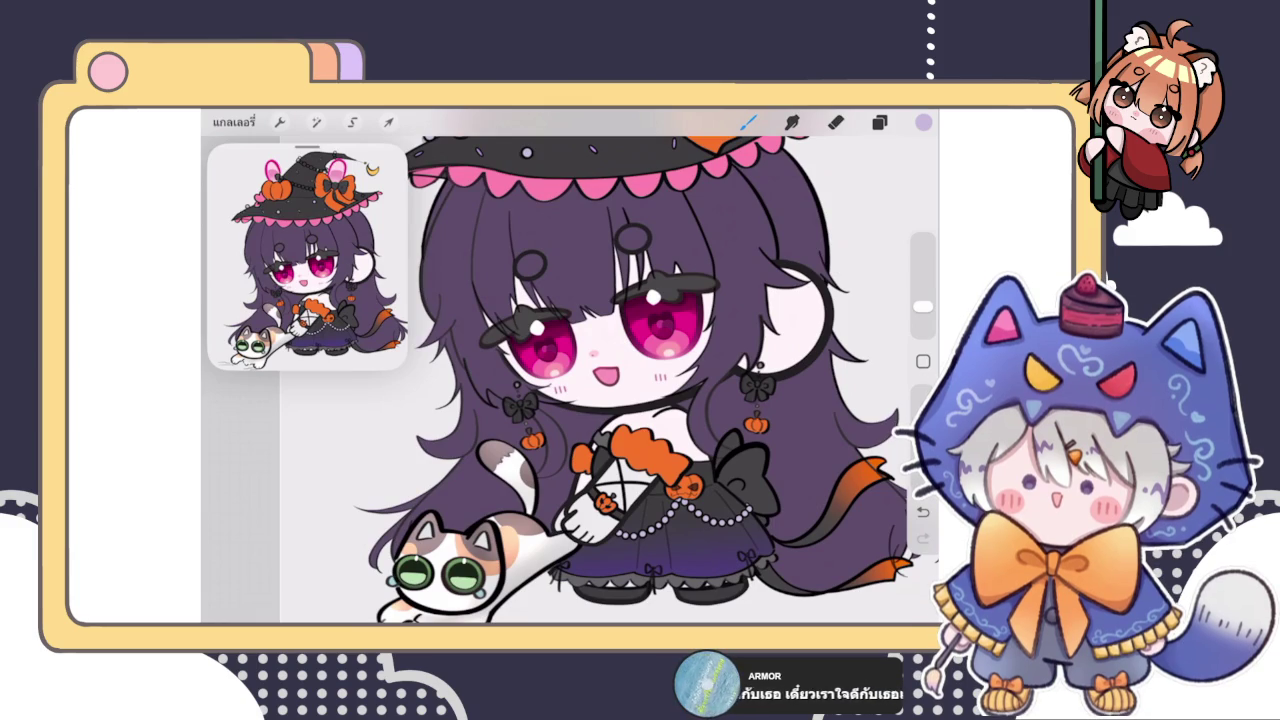
scroll(570, 200, up, 2)
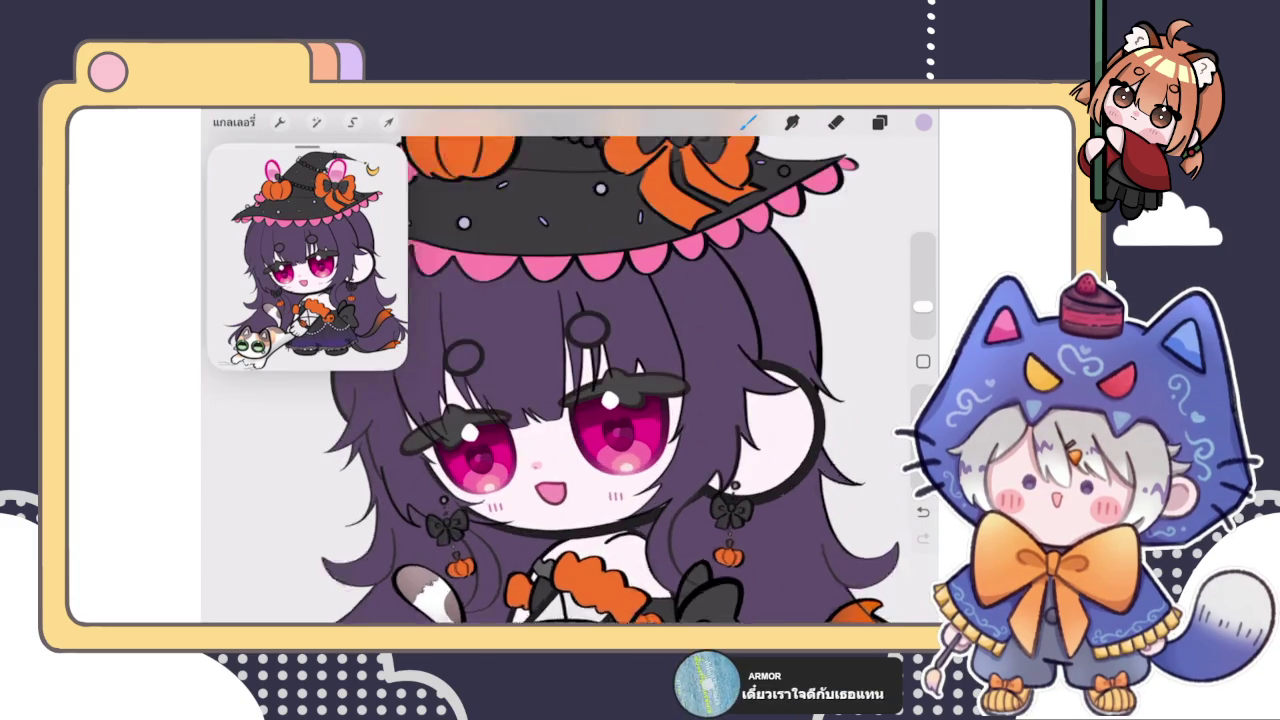
scroll(570, 200, up, 2)
scroll(570, 200, up, 3)
scroll(570, 200, up, 3)
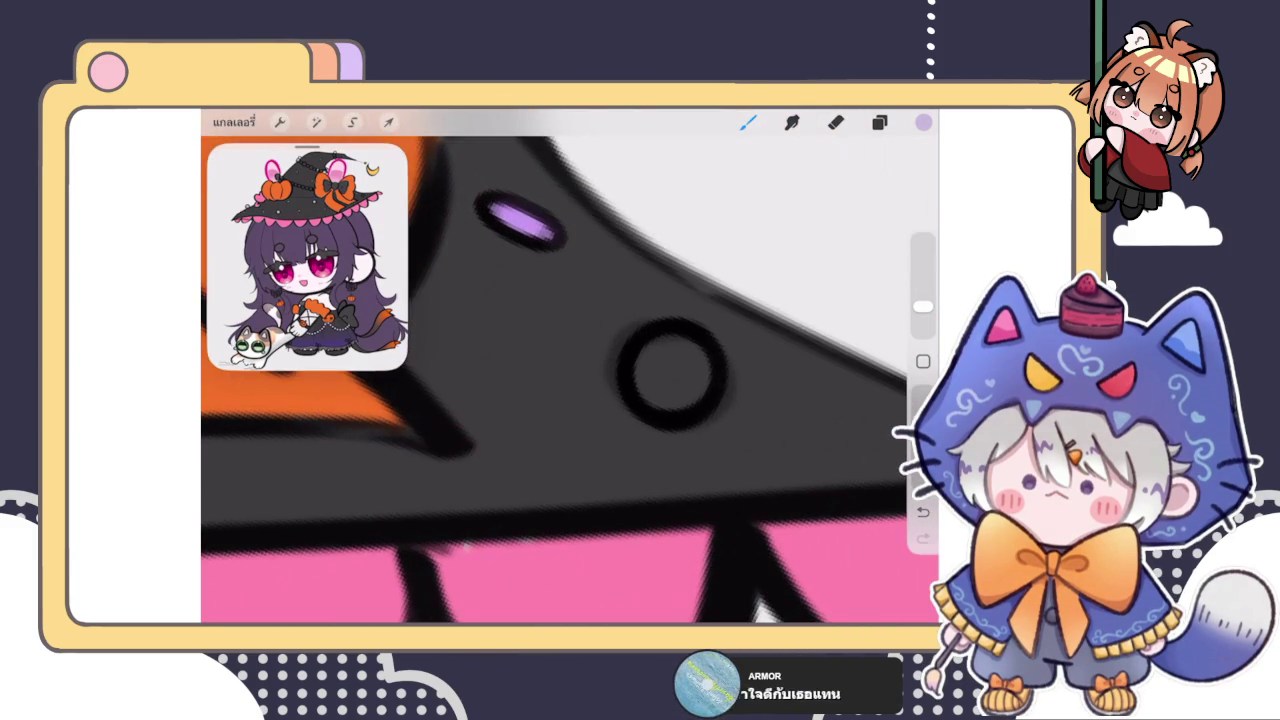
Step: Paint lavender into the empty hat ring and the chain ring beside the pumpkin
drag(675, 360, 655, 398)
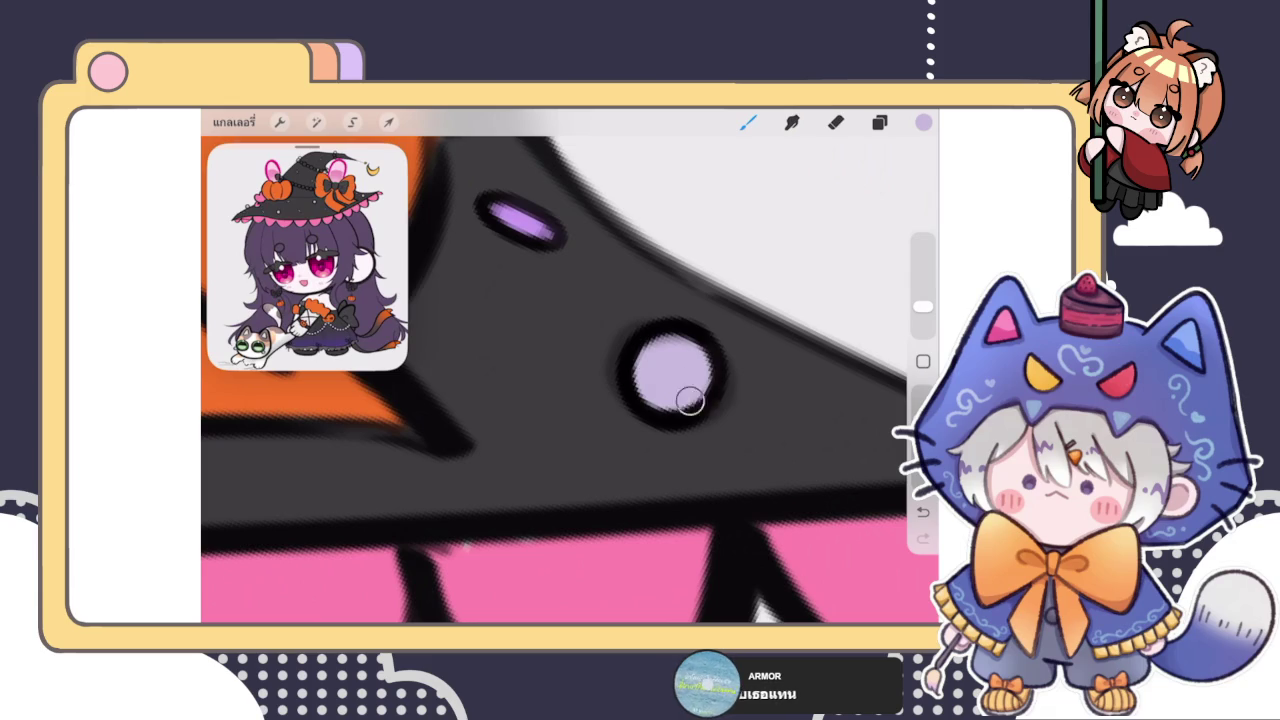
scroll(694, 382, down, 2)
scroll(694, 382, down, 3)
scroll(694, 382, down, 2)
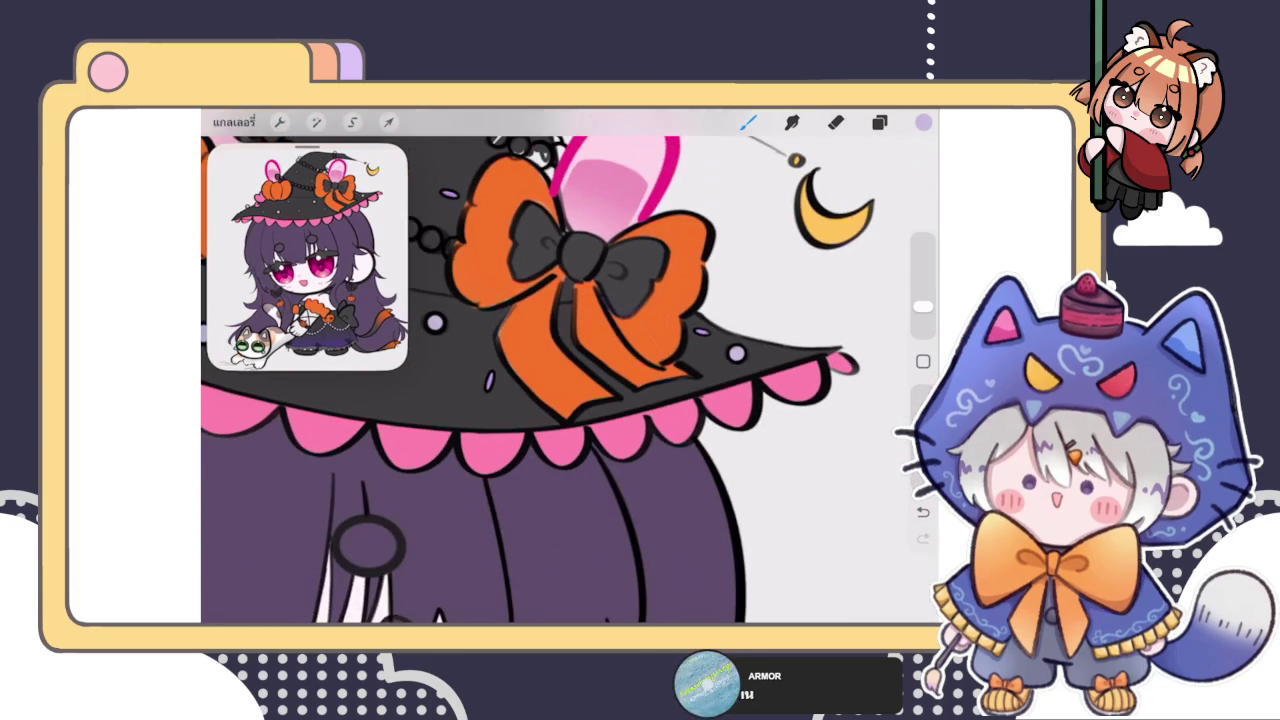
scroll(570, 370, down, 3)
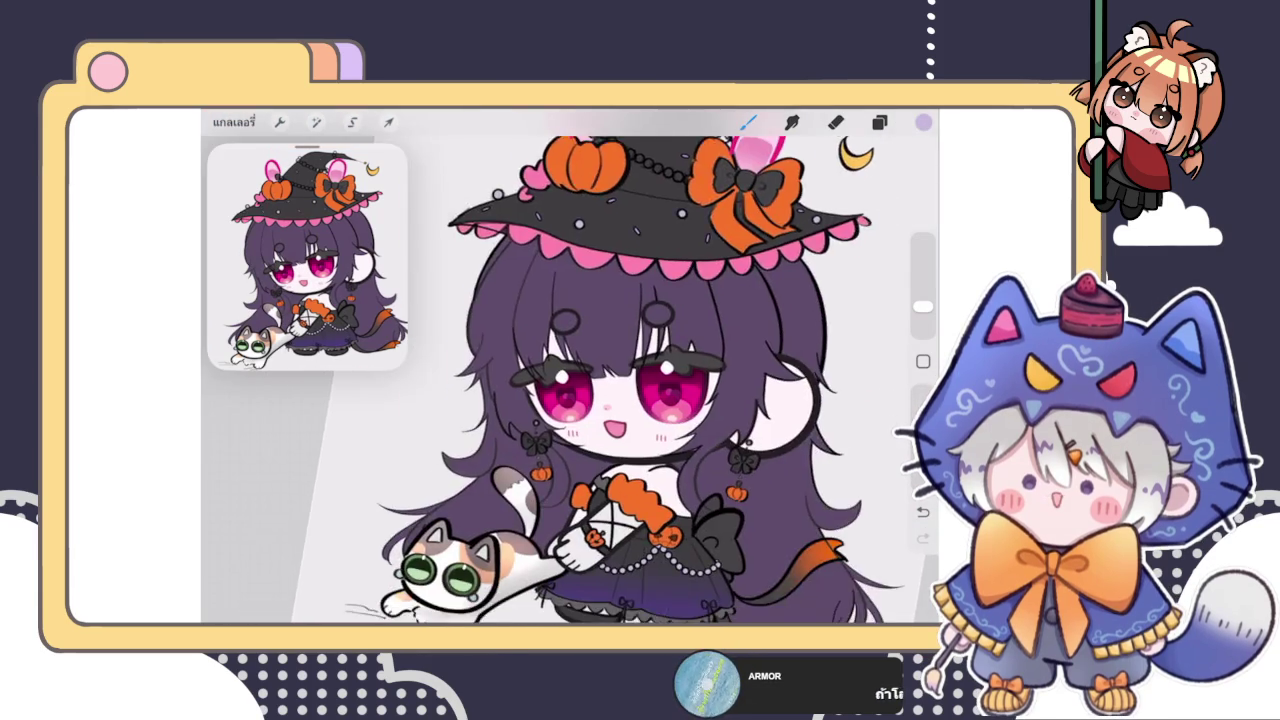
scroll(570, 370, down, 3)
scroll(570, 370, up, 5)
scroll(570, 370, down, 3)
scroll(570, 370, down, 2)
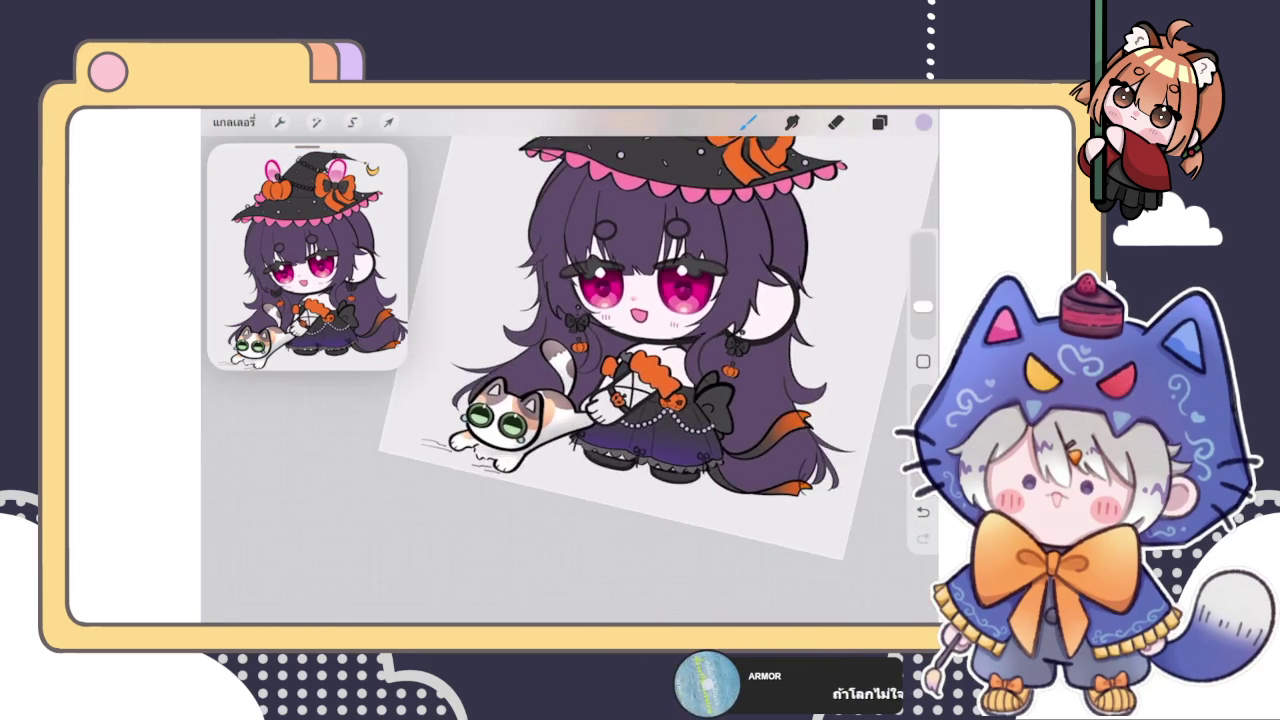
scroll(570, 300, up, 2)
scroll(570, 300, up, 3)
scroll(570, 380, up, 3)
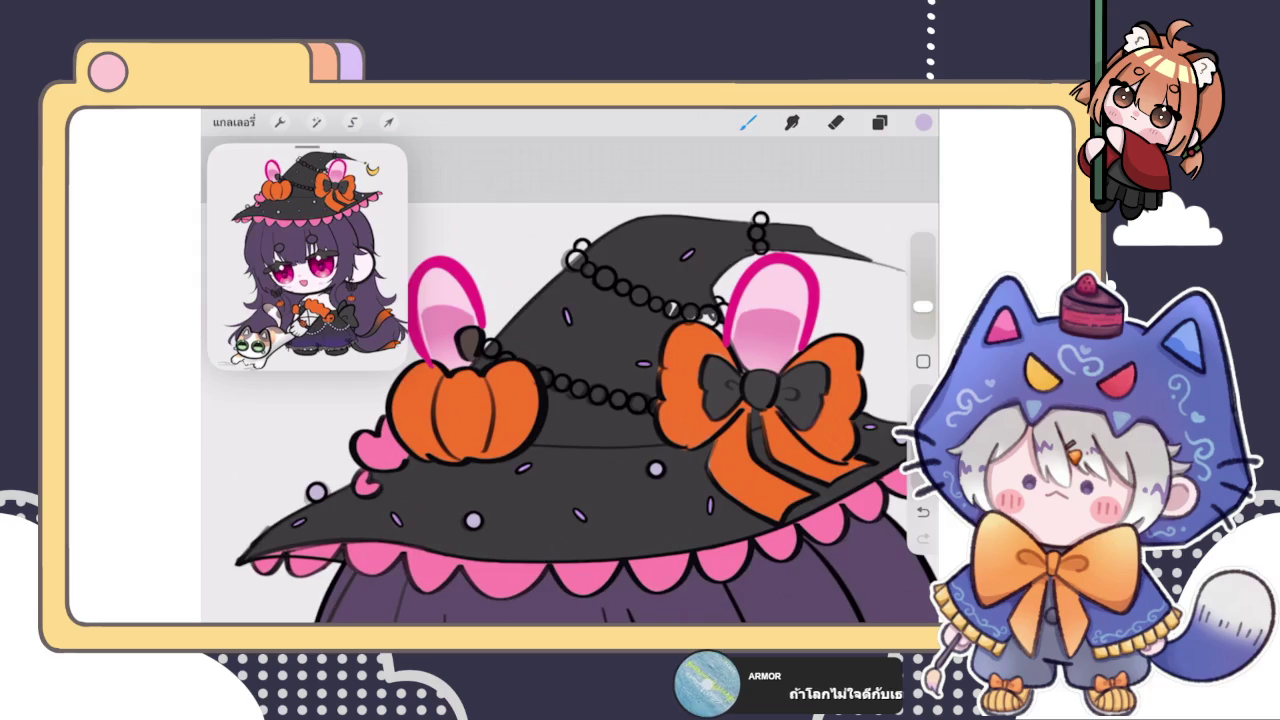
scroll(460, 400, up, 3)
scroll(460, 400, up, 2)
scroll(460, 400, up, 3)
drag(535, 340, 585, 370)
drag(560, 320, 587, 347)
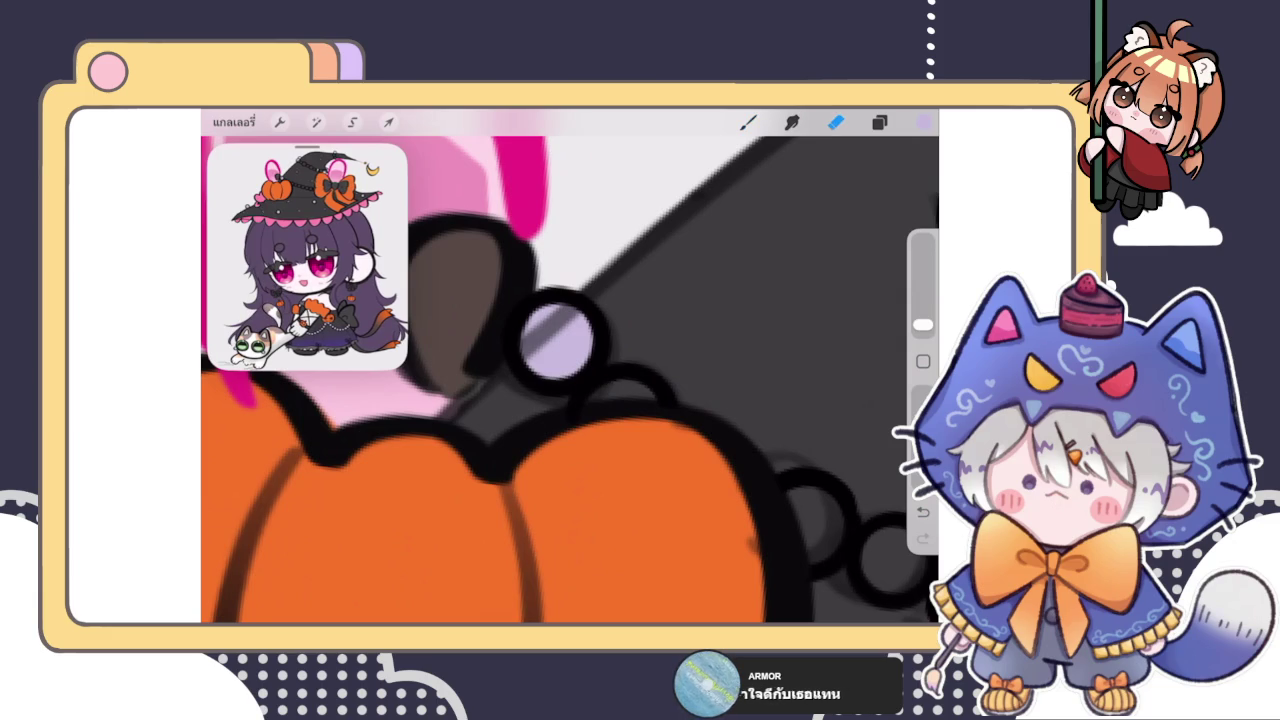
Step: Brush lavender into the first three chain rings past the pumpkin
key(b)
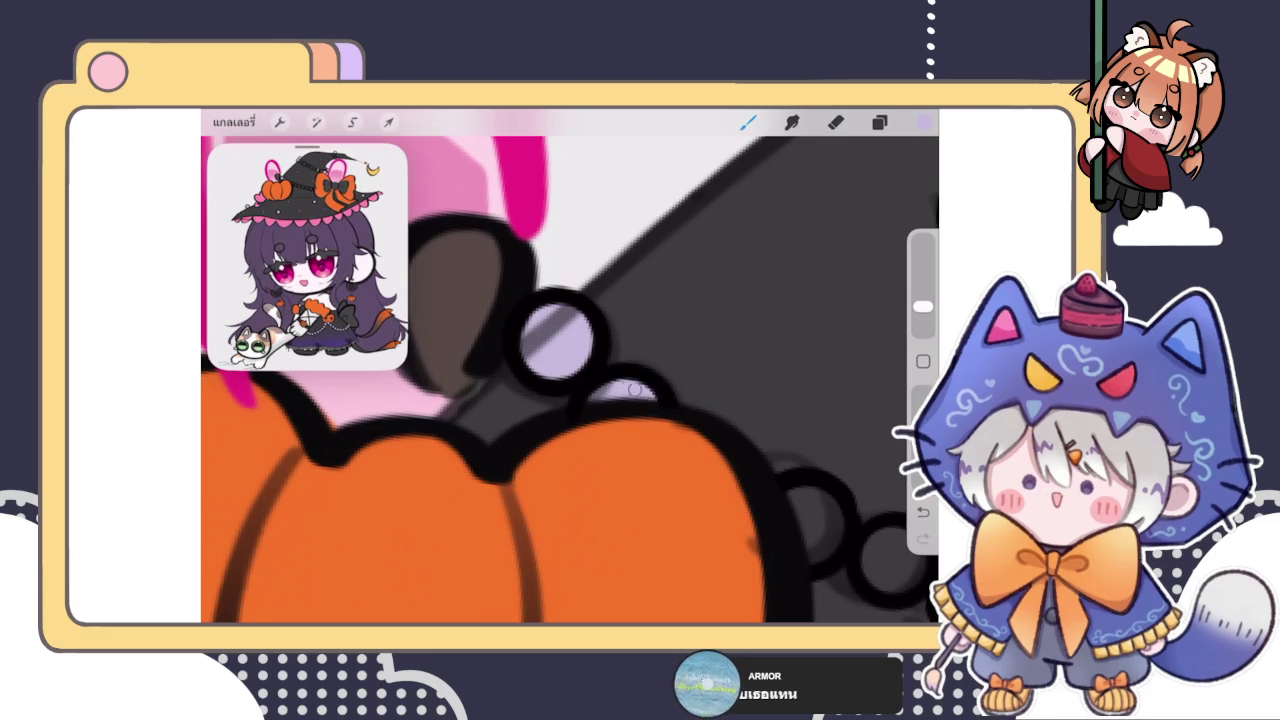
scroll(570, 380, up, 3)
mouse_move(622, 425)
mouse_down()
mouse_move(582, 352)
mouse_move(610, 390)
mouse_up()
mouse_move(722, 392)
mouse_down()
mouse_move(711, 380)
mouse_move(766, 428)
mouse_up()
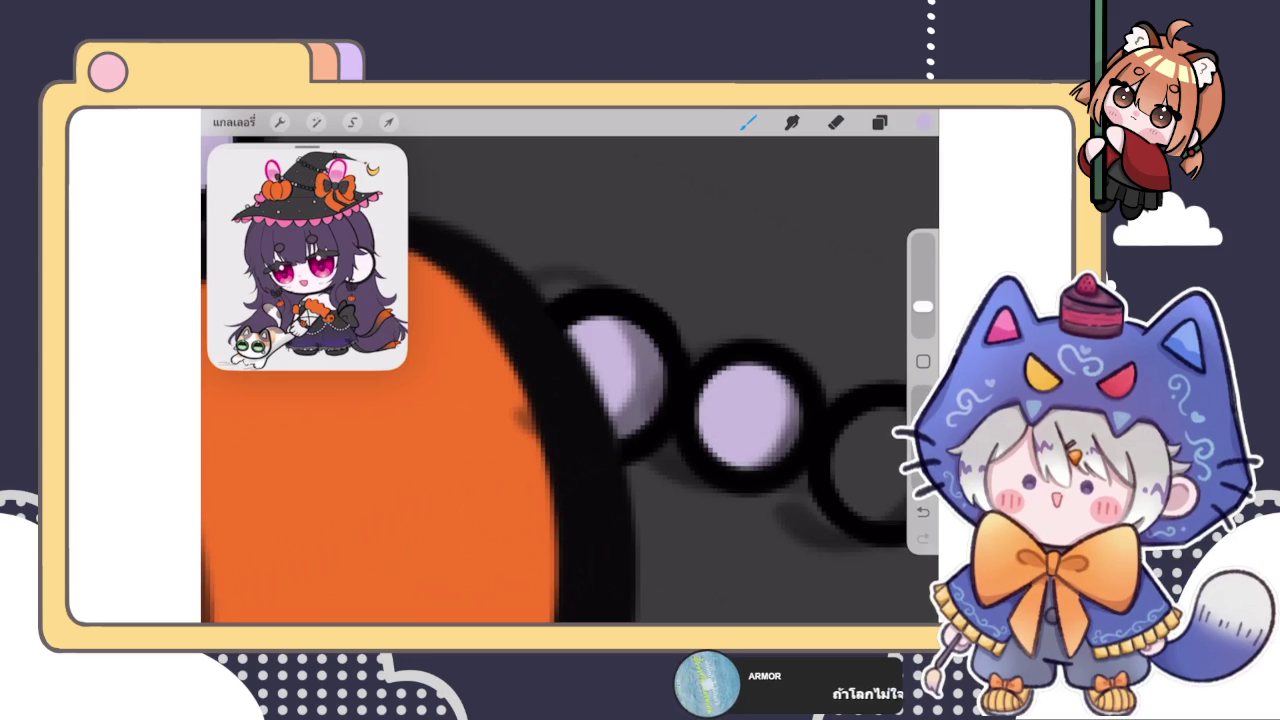
scroll(660, 420, right, 5)
mouse_move(690, 440)
mouse_down()
mouse_move(668, 364)
mouse_move(691, 371)
mouse_move(656, 445)
mouse_up()
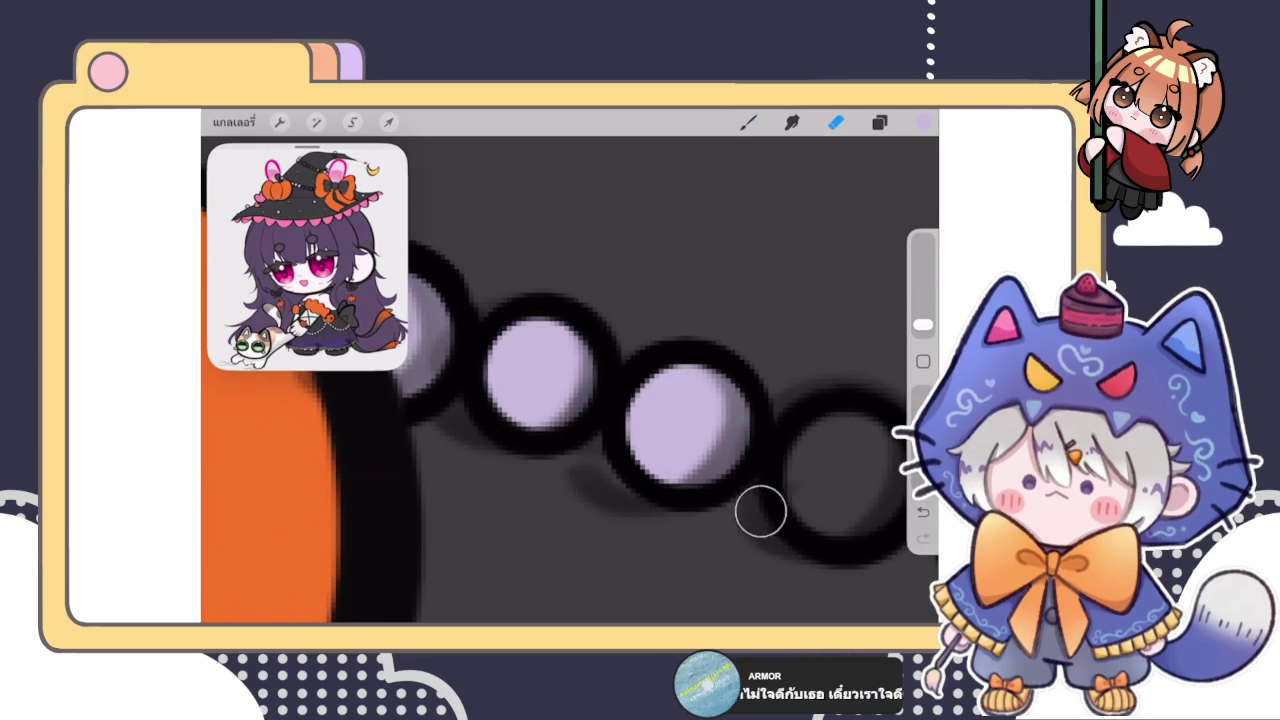
Step: Repaint the third ring and fill the fourth and fifth rings with lavender
scroll(570, 380, down, 3)
scroll(570, 380, up, 3)
key(b)
mouse_move(640, 400)
mouse_down()
mouse_move(598, 436)
mouse_move(666, 423)
mouse_move(666, 449)
mouse_move(800, 480)
mouse_up()
mouse_move(770, 420)
mouse_down()
mouse_move(810, 520)
mouse_move(800, 455)
mouse_up()
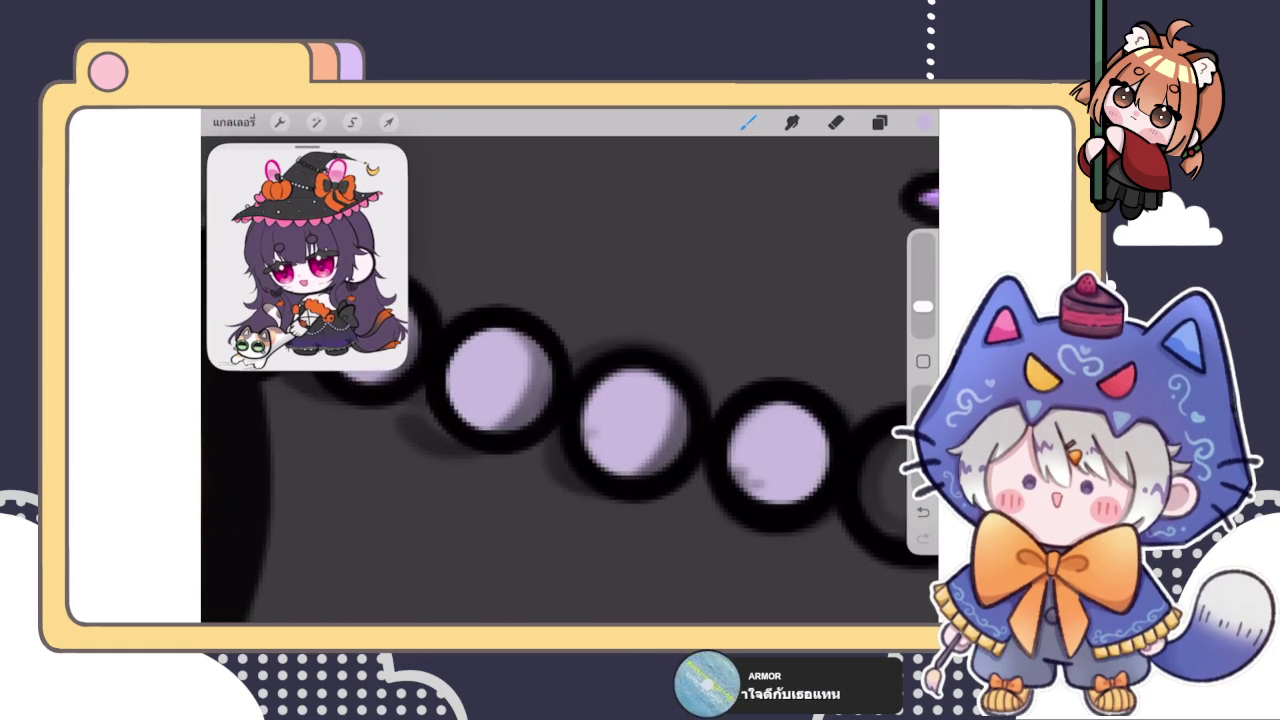
scroll(570, 380, right, 3)
scroll(570, 380, right, 2)
drag(700, 420, 748, 400)
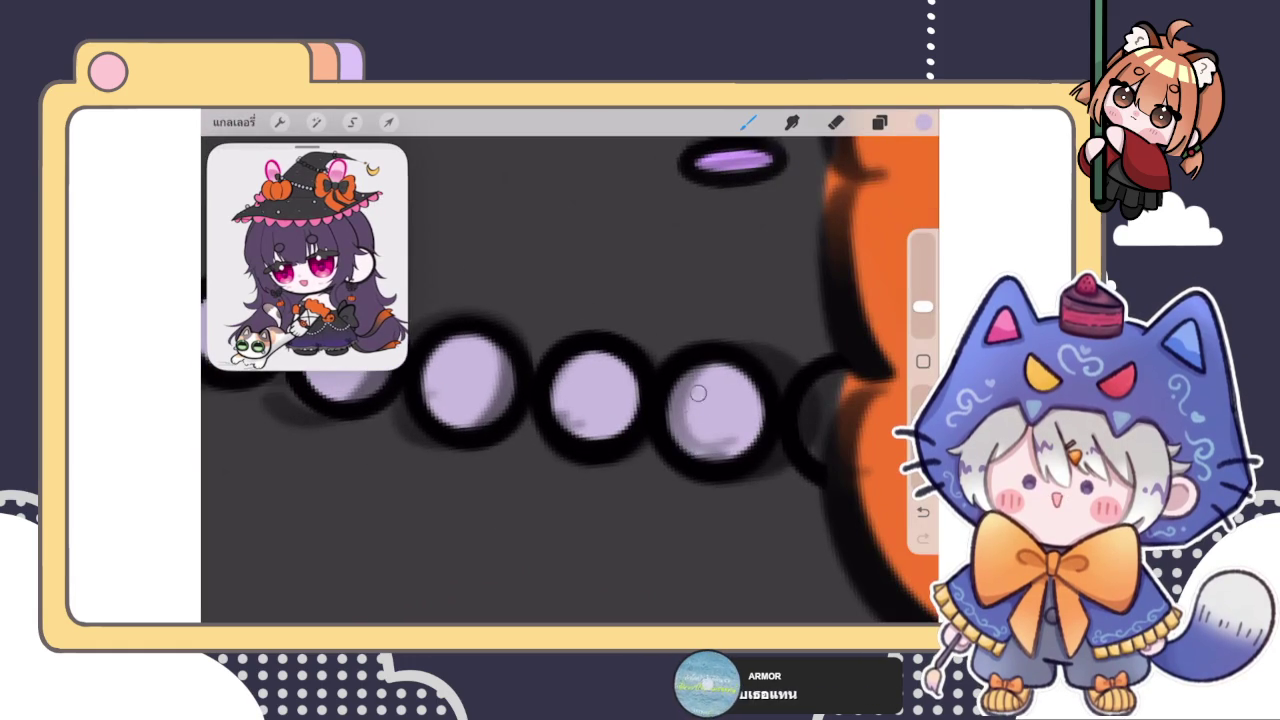
mouse_move(828, 390)
mouse_down()
mouse_move(832, 400)
mouse_move(809, 397)
mouse_up()
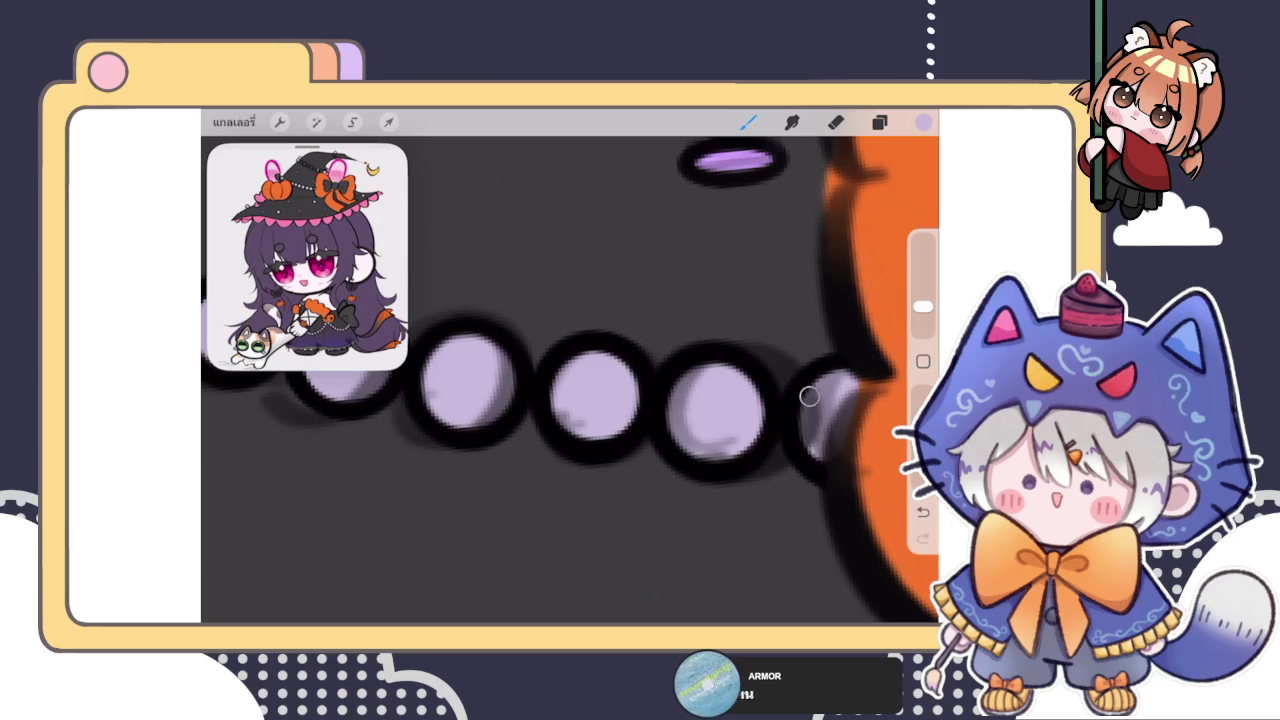
scroll(570, 380, right, 3)
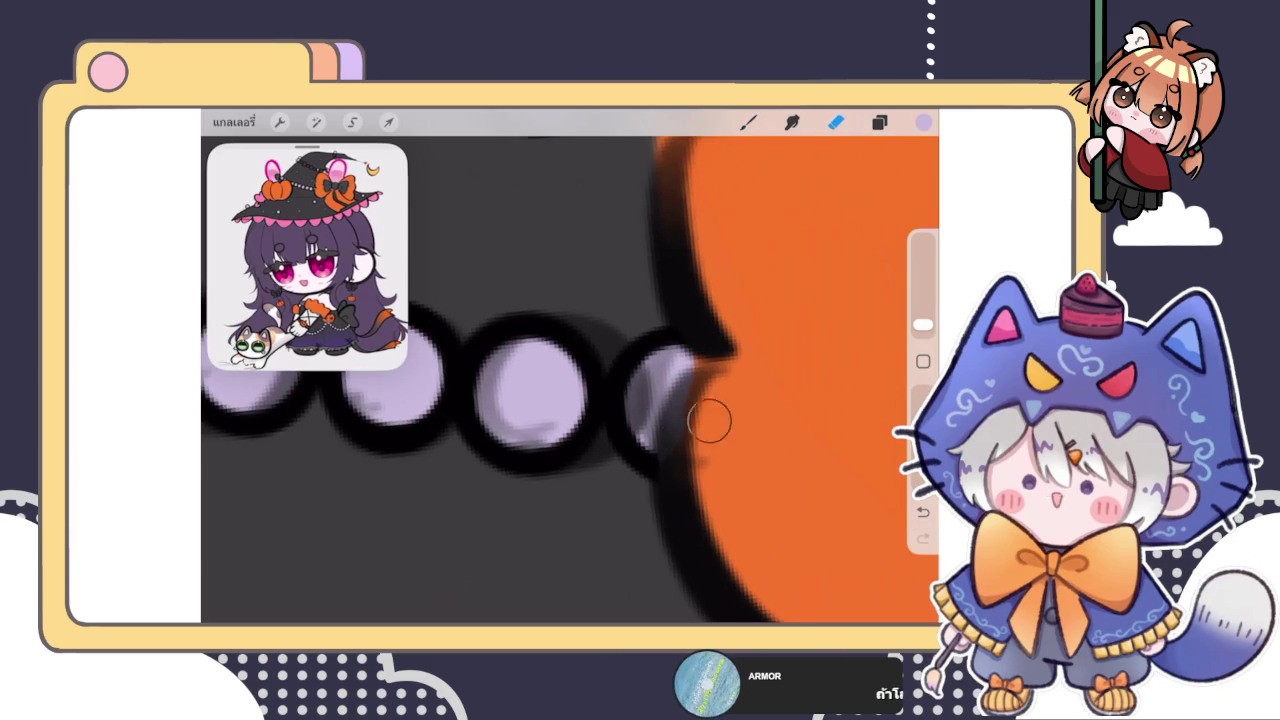
scroll(570, 380, down, 2)
scroll(570, 380, down, 3)
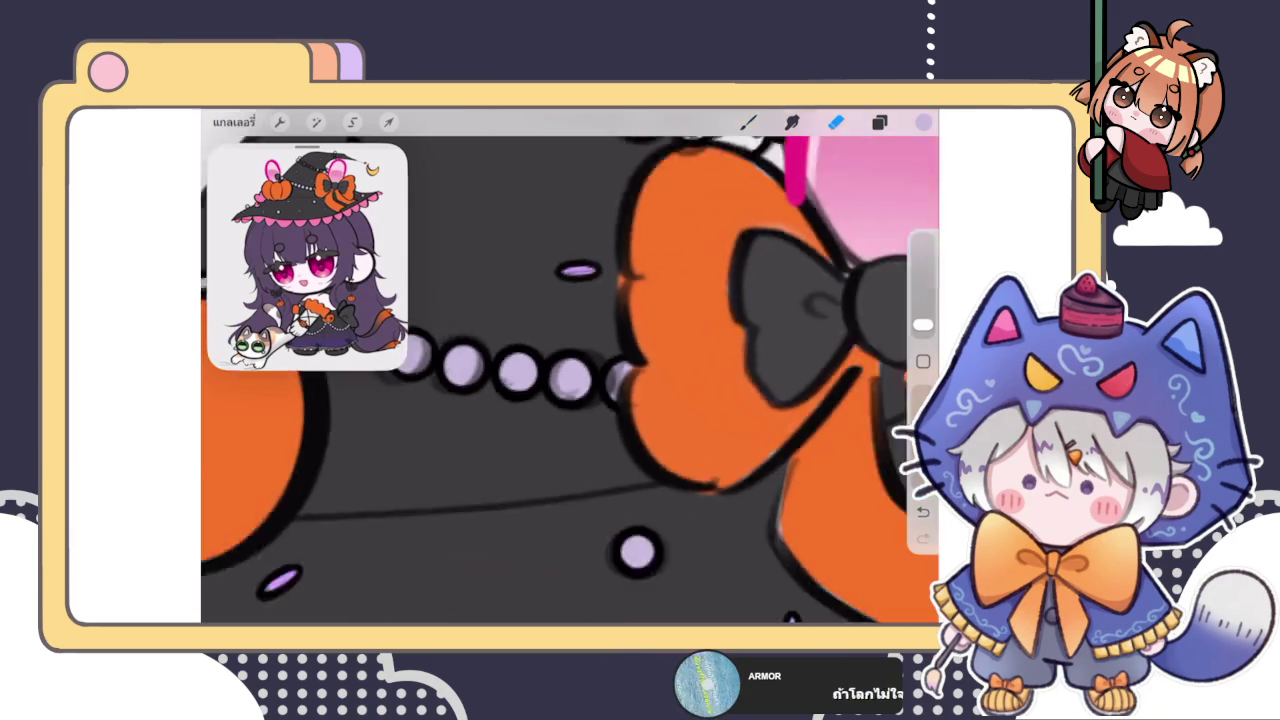
scroll(570, 380, down, 3)
scroll(570, 380, down, 2)
click(879, 121)
scroll(780, 400, down, 5)
scroll(780, 400, down, 3)
scroll(780, 400, down, 3)
scroll(780, 400, down, 3)
scroll(780, 400, down, 3)
scroll(780, 400, down, 3)
scroll(780, 400, down, 3)
scroll(780, 400, down, 3)
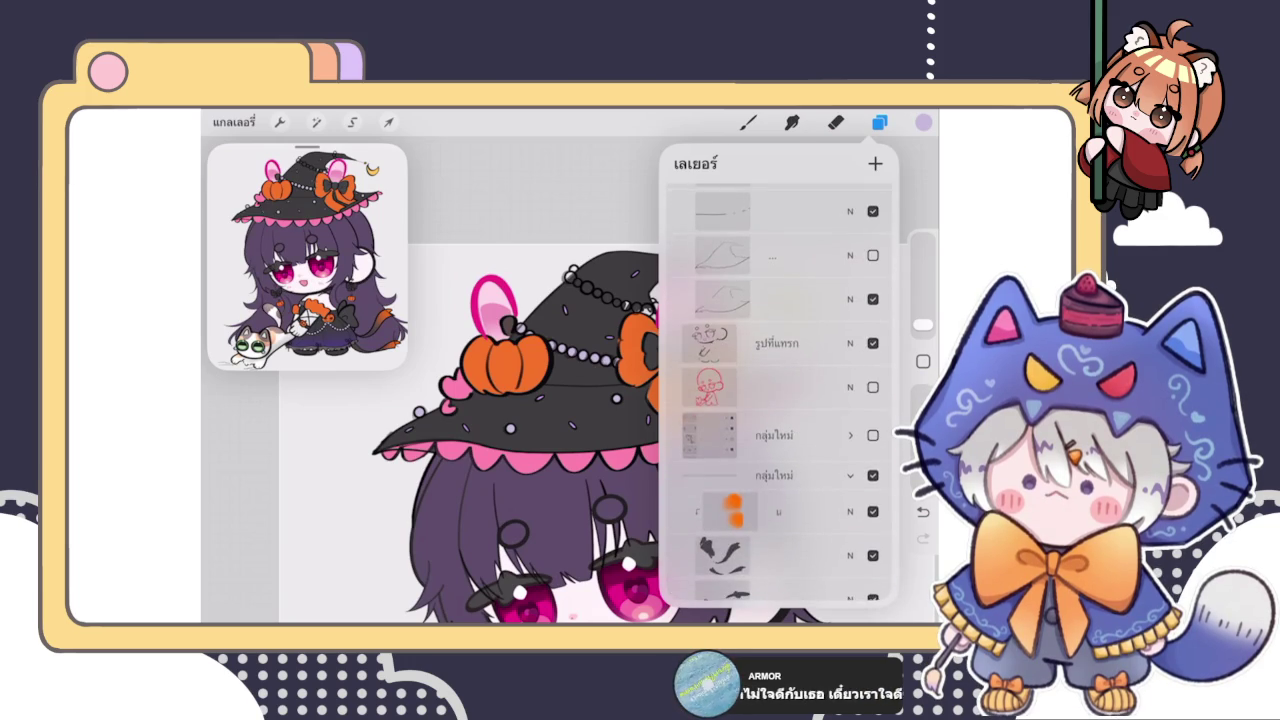
scroll(780, 400, down, 3)
scroll(780, 400, down, 3)
scroll(780, 400, up, 2)
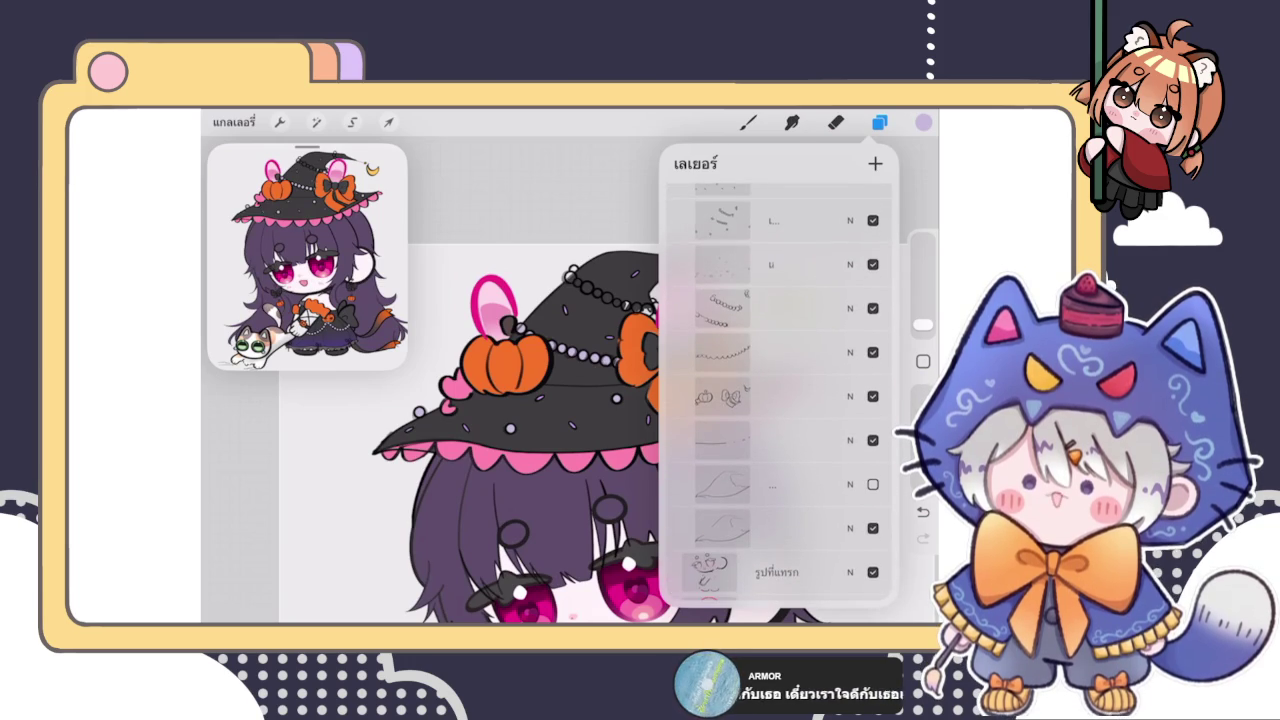
drag(840, 308, 700, 308)
scroll(780, 400, up, 3)
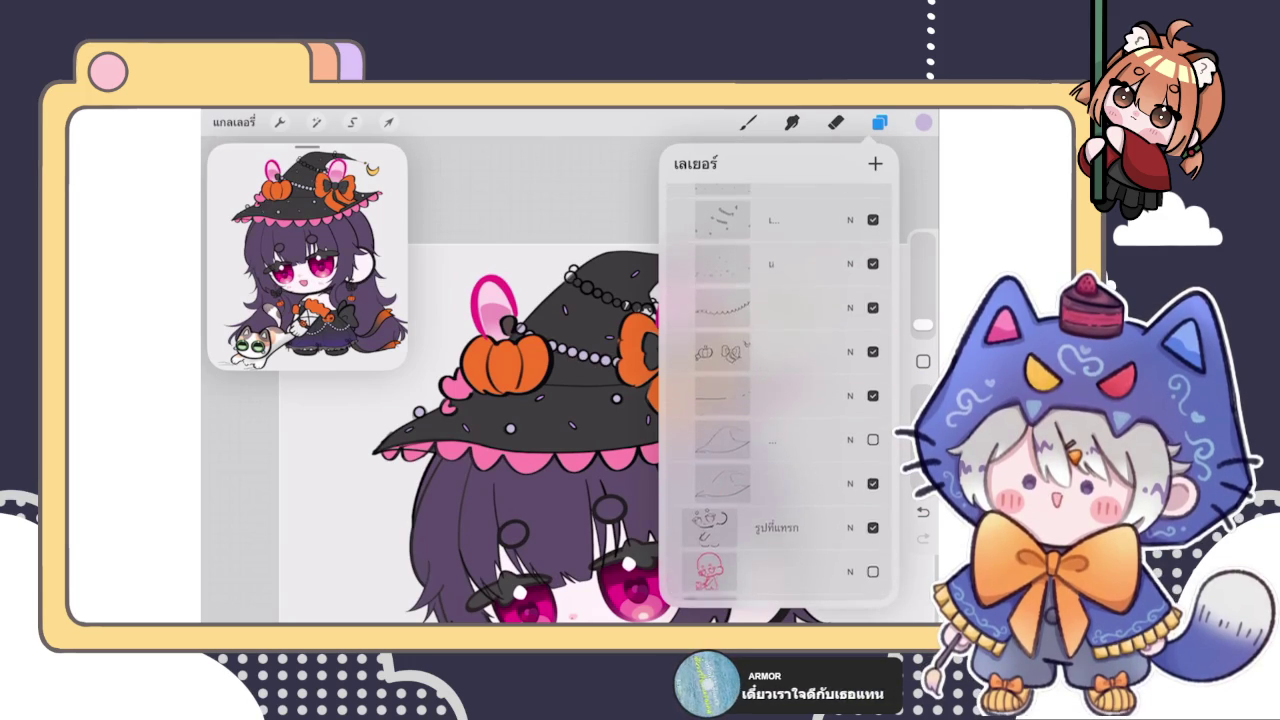
scroll(780, 400, up, 3)
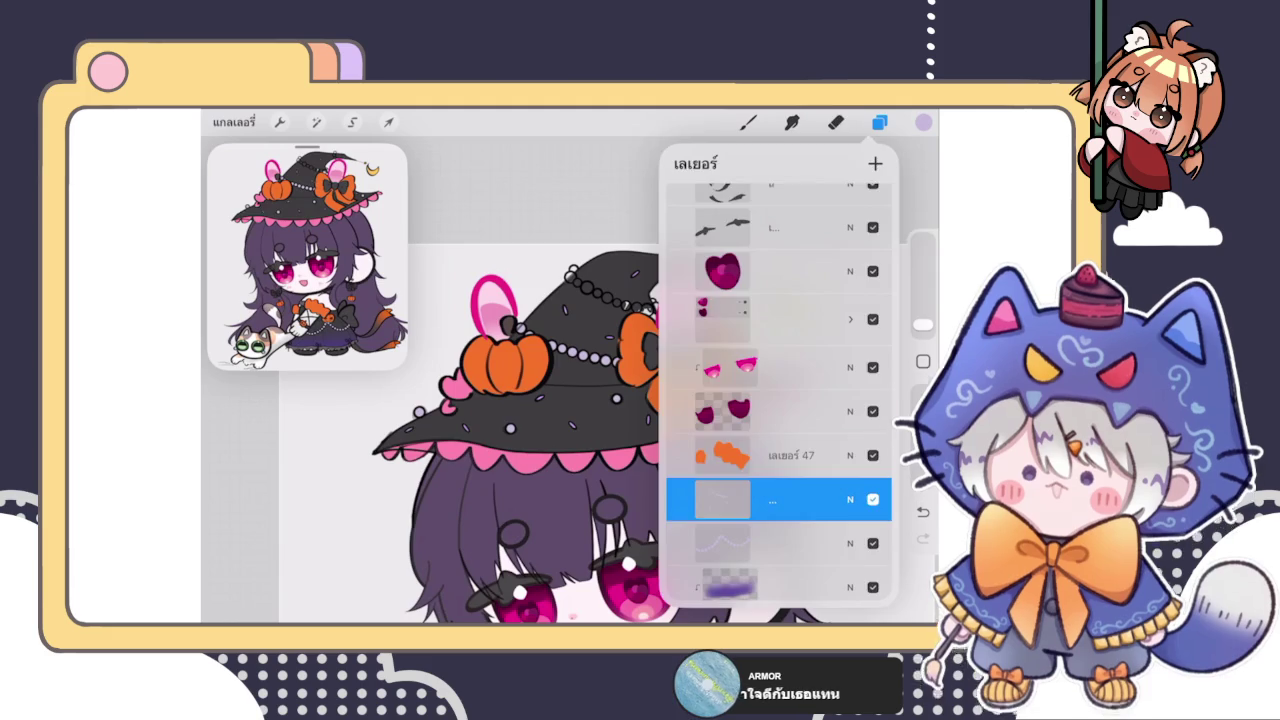
click(836, 122)
scroll(570, 400, up, 3)
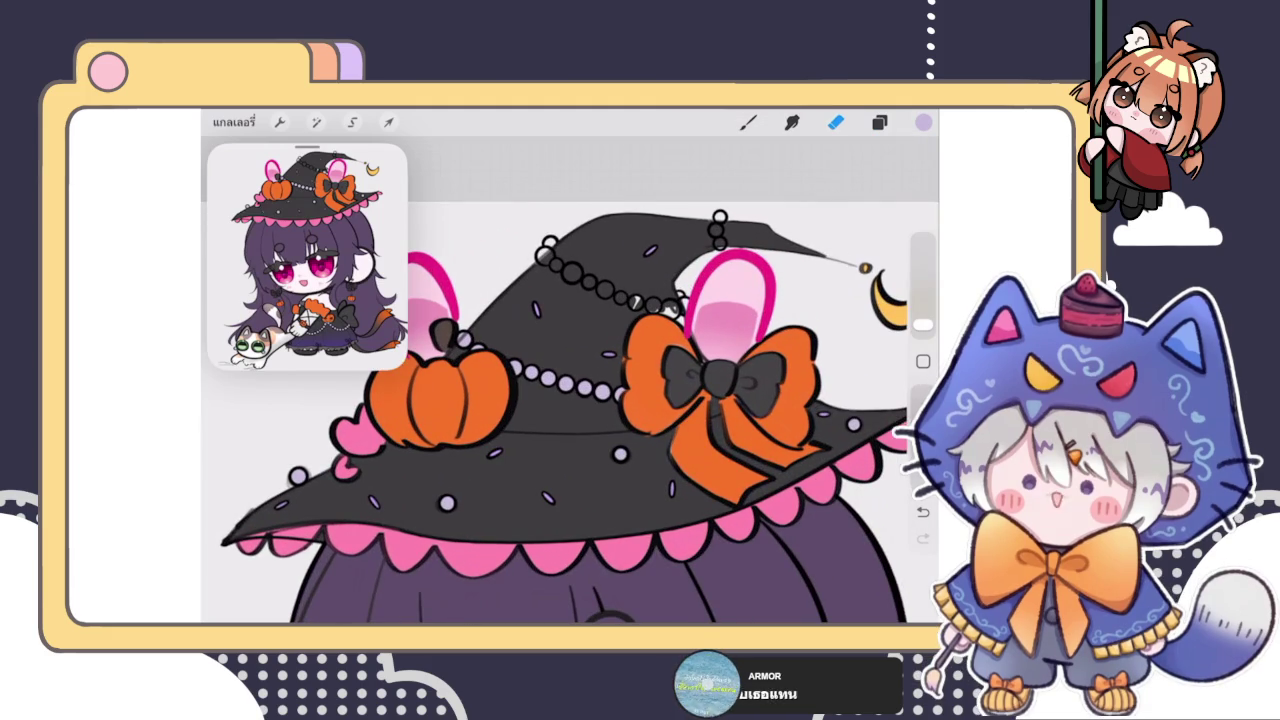
scroll(570, 400, up, 2)
scroll(570, 400, up, 2)
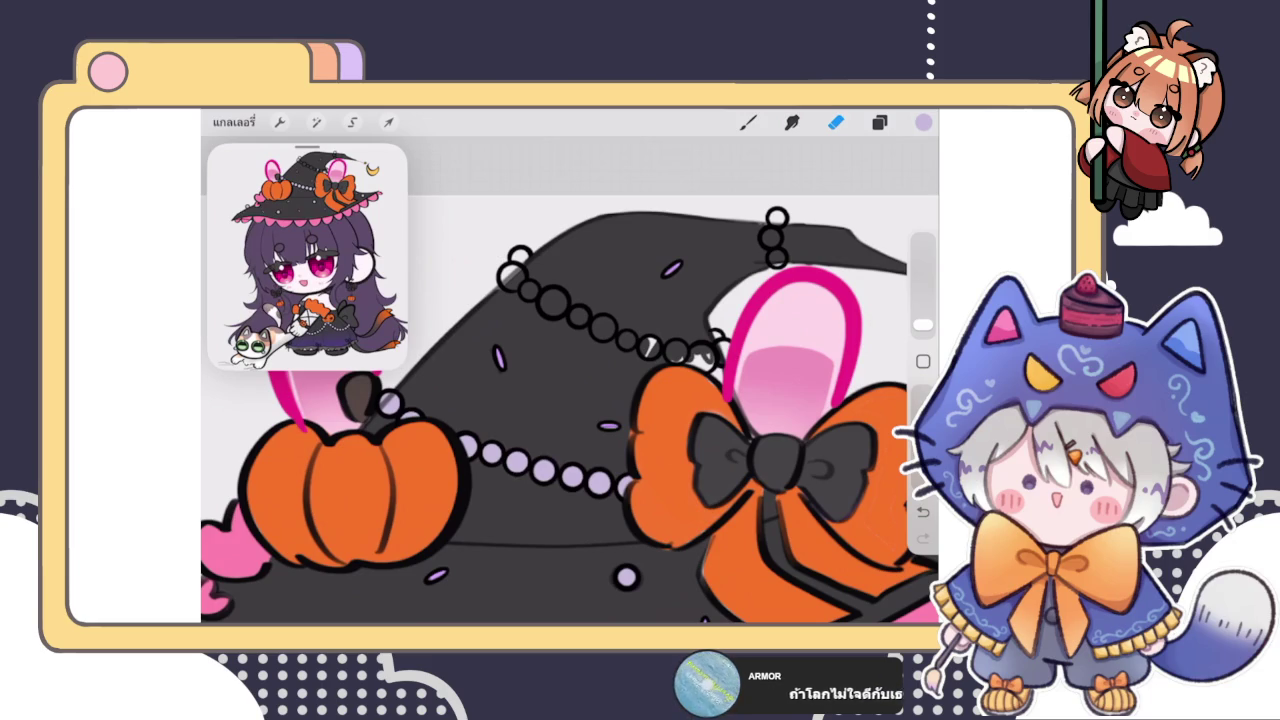
scroll(570, 400, up, 5)
key(b)
Step: Paint lavender into five empty chain beads near the pink ear
mouse_move(604, 415)
mouse_down()
mouse_move(597, 470)
mouse_move(641, 468)
mouse_up()
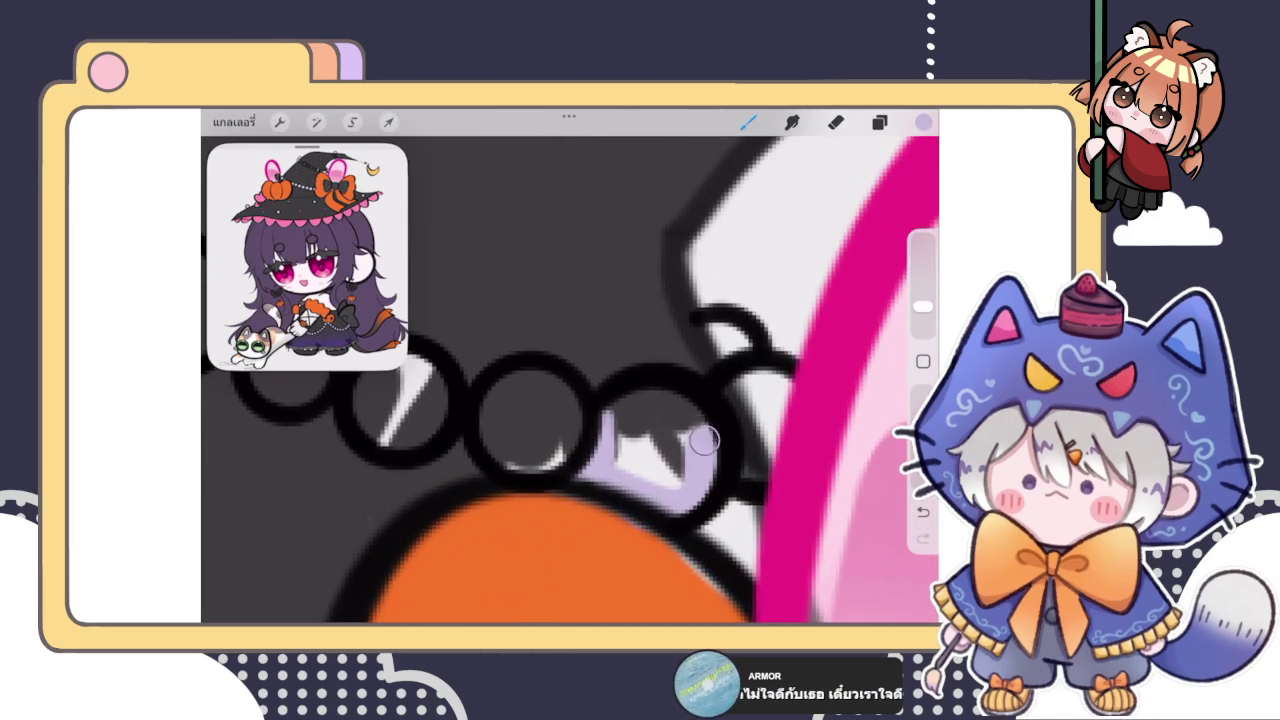
drag(730, 378, 770, 450)
mouse_move(710, 322)
mouse_down()
mouse_move(728, 346)
mouse_move(680, 414)
mouse_move(650, 370)
mouse_move(610, 380)
mouse_move(688, 410)
mouse_move(651, 354)
mouse_move(691, 423)
mouse_up()
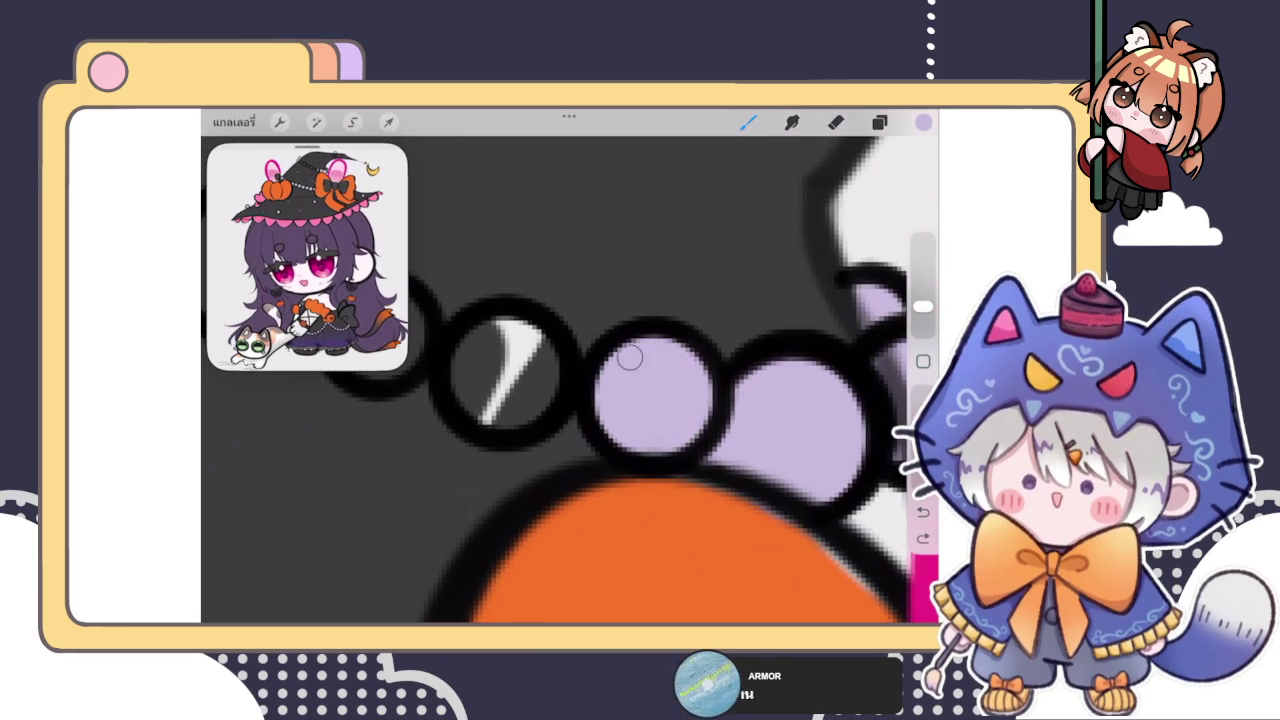
mouse_move(500, 390)
mouse_down()
mouse_move(543, 377)
mouse_move(471, 345)
mouse_up()
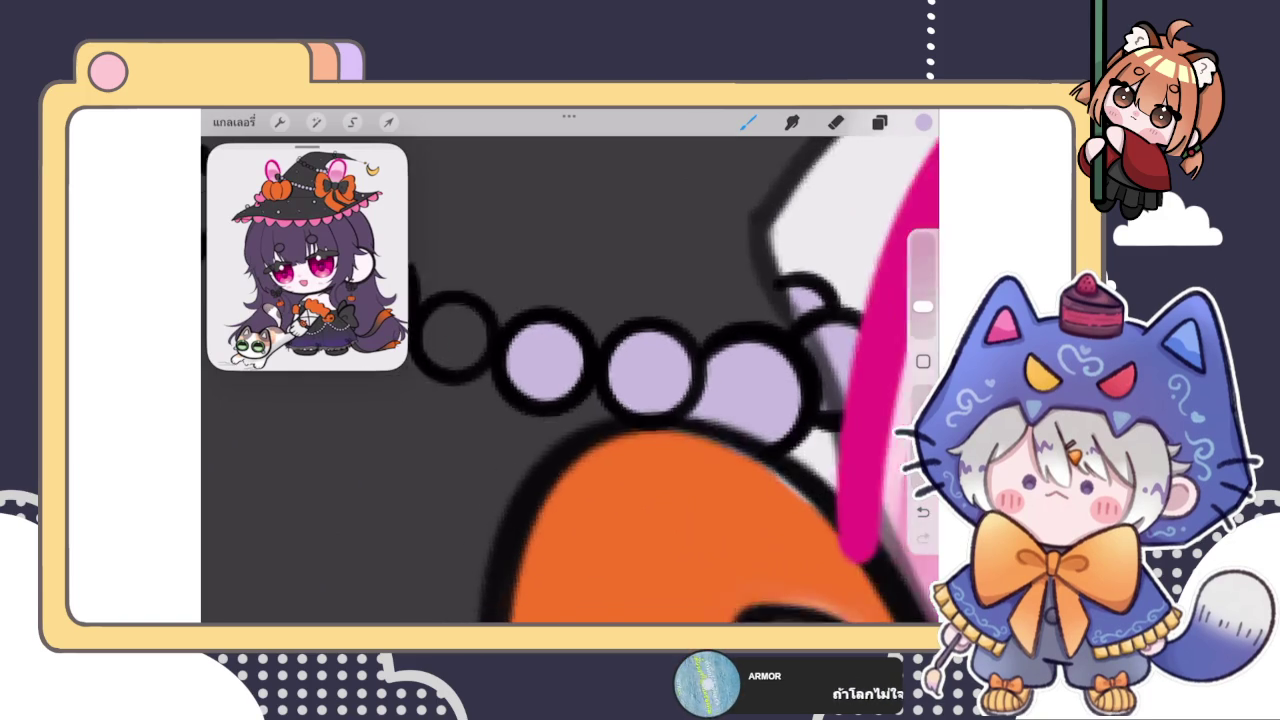
mouse_move(565, 345)
mouse_down()
mouse_move(543, 409)
mouse_move(545, 370)
mouse_move(584, 323)
mouse_up()
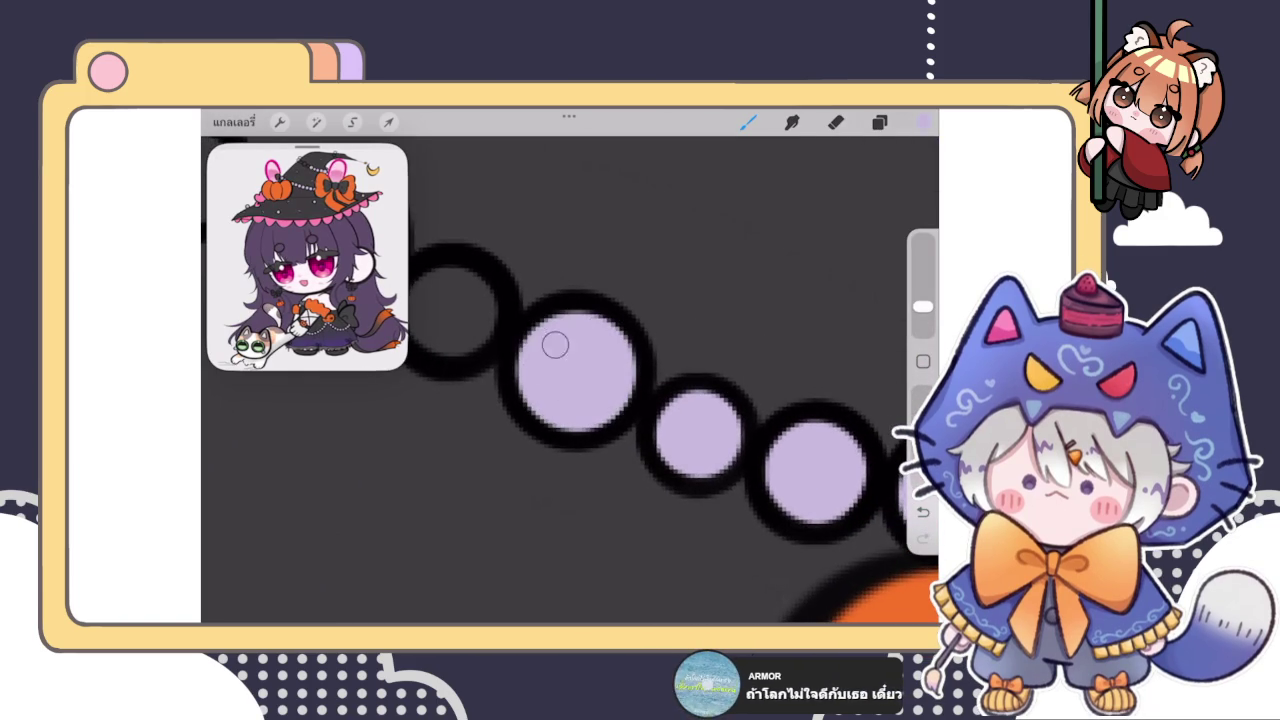
Step: Fill the last left, centre and upper beads, undoing one stray fill
key(e)
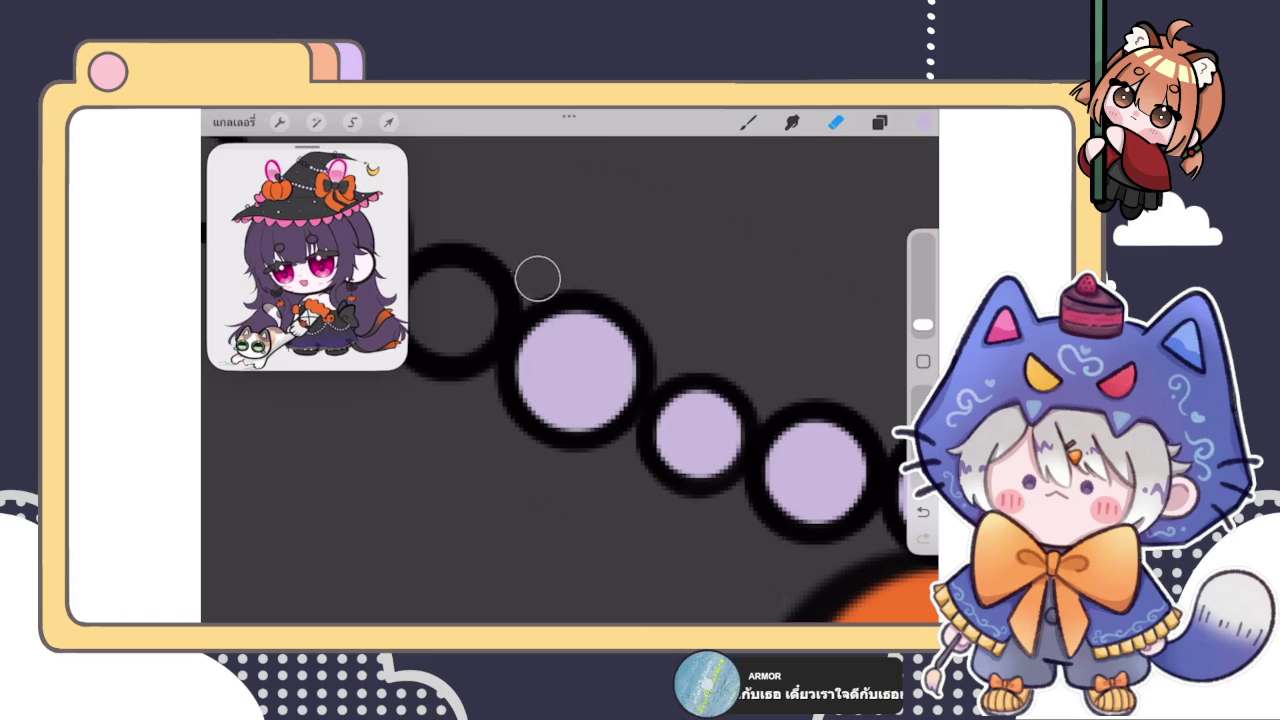
key(b)
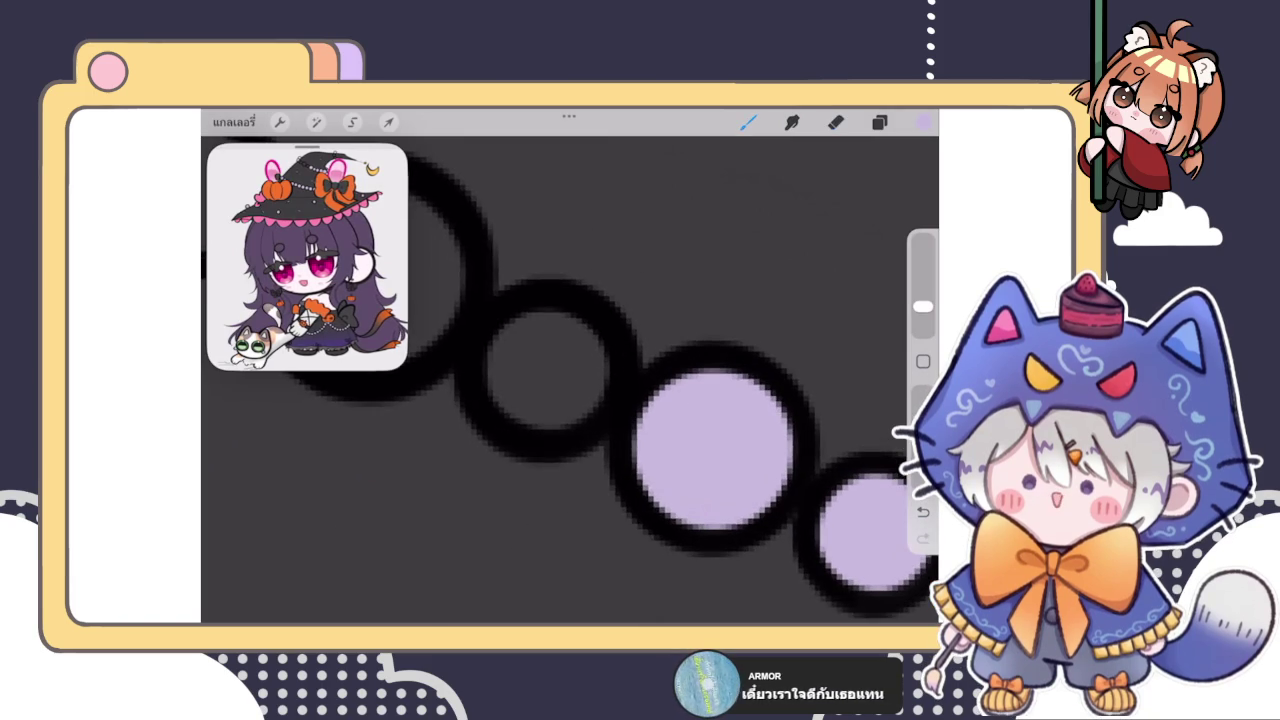
drag(550, 385, 517, 333)
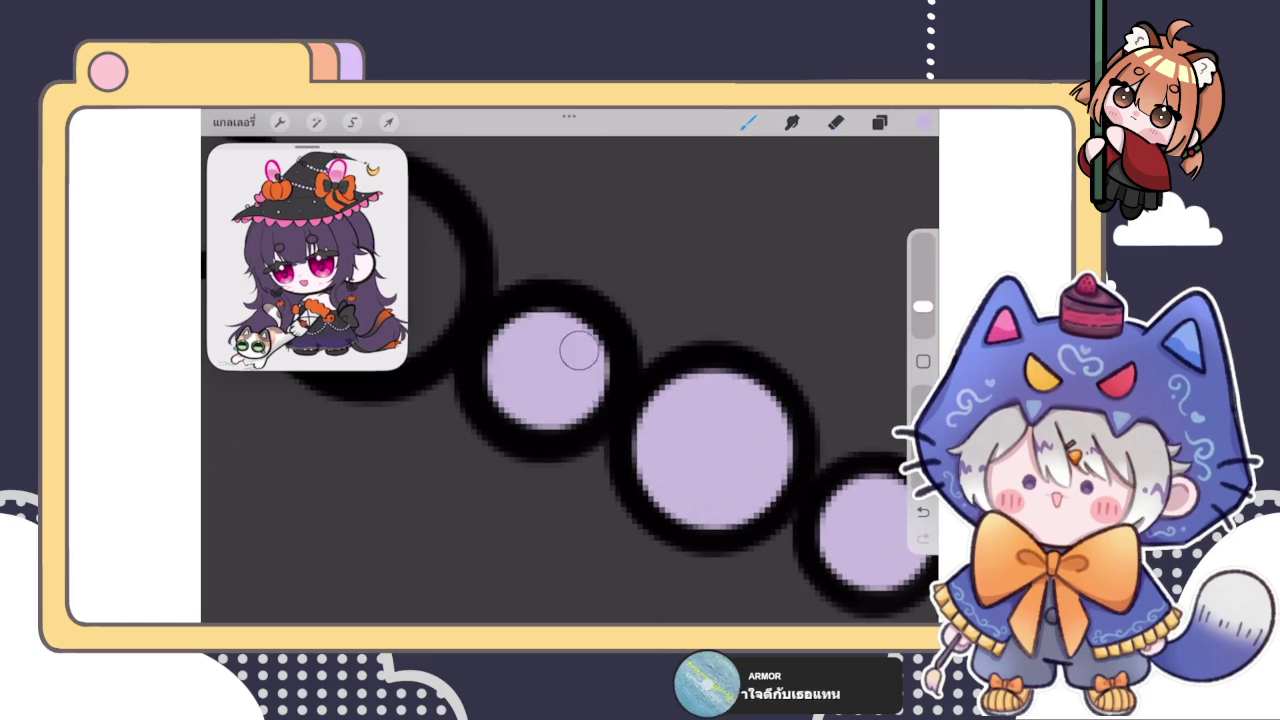
key(ctrl+z)
mouse_move(515, 265)
mouse_down()
mouse_move(594, 343)
mouse_move(513, 296)
mouse_move(560, 360)
mouse_move(528, 300)
mouse_move(541, 410)
mouse_up()
mouse_move(549, 252)
mouse_down()
mouse_move(531, 237)
mouse_move(577, 265)
mouse_up()
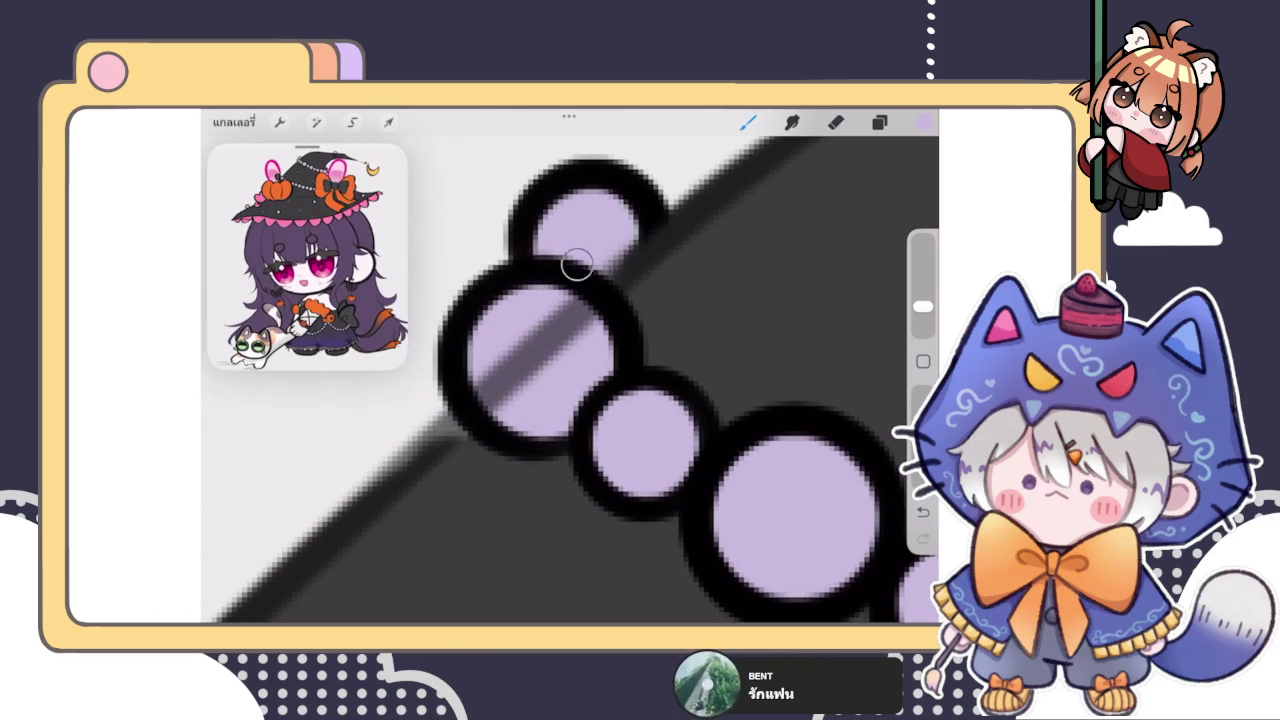
scroll(570, 380, down, 3)
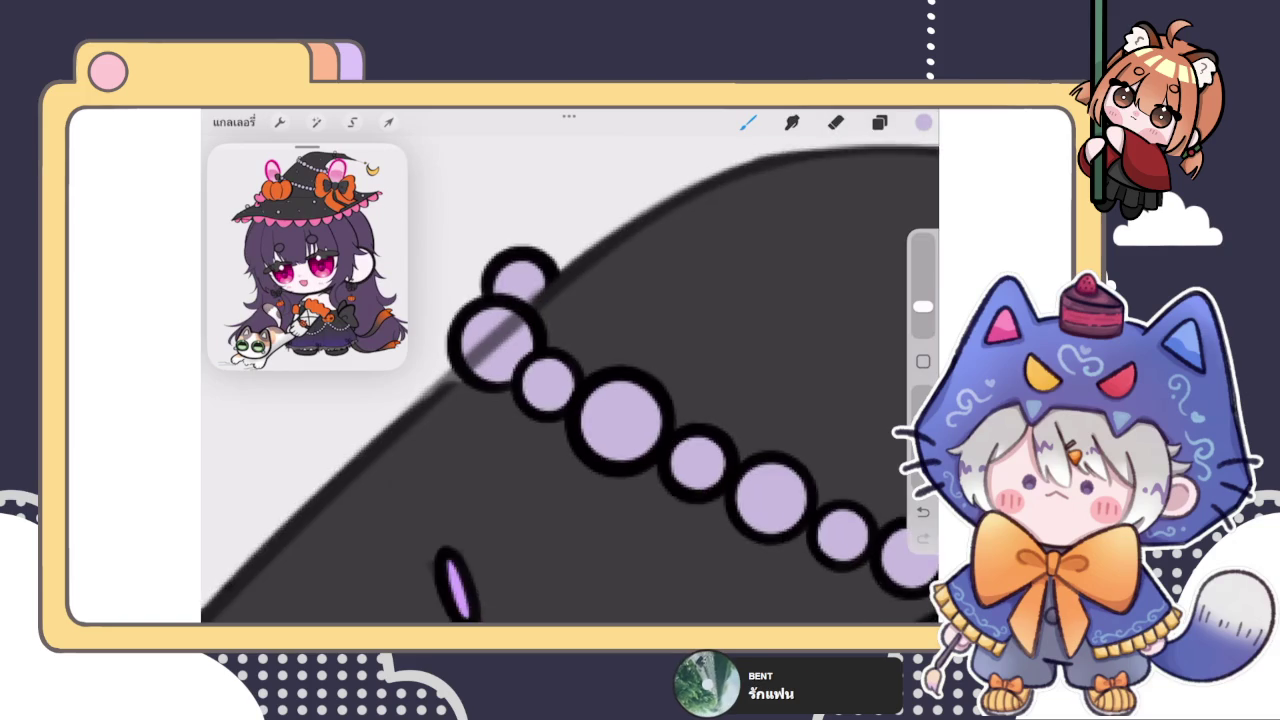
Step: Paint lavender into the upper, middle and bottom stacked beads near the hat tip
scroll(570, 380, down, 3)
scroll(570, 380, down, 3)
scroll(570, 380, down, 2)
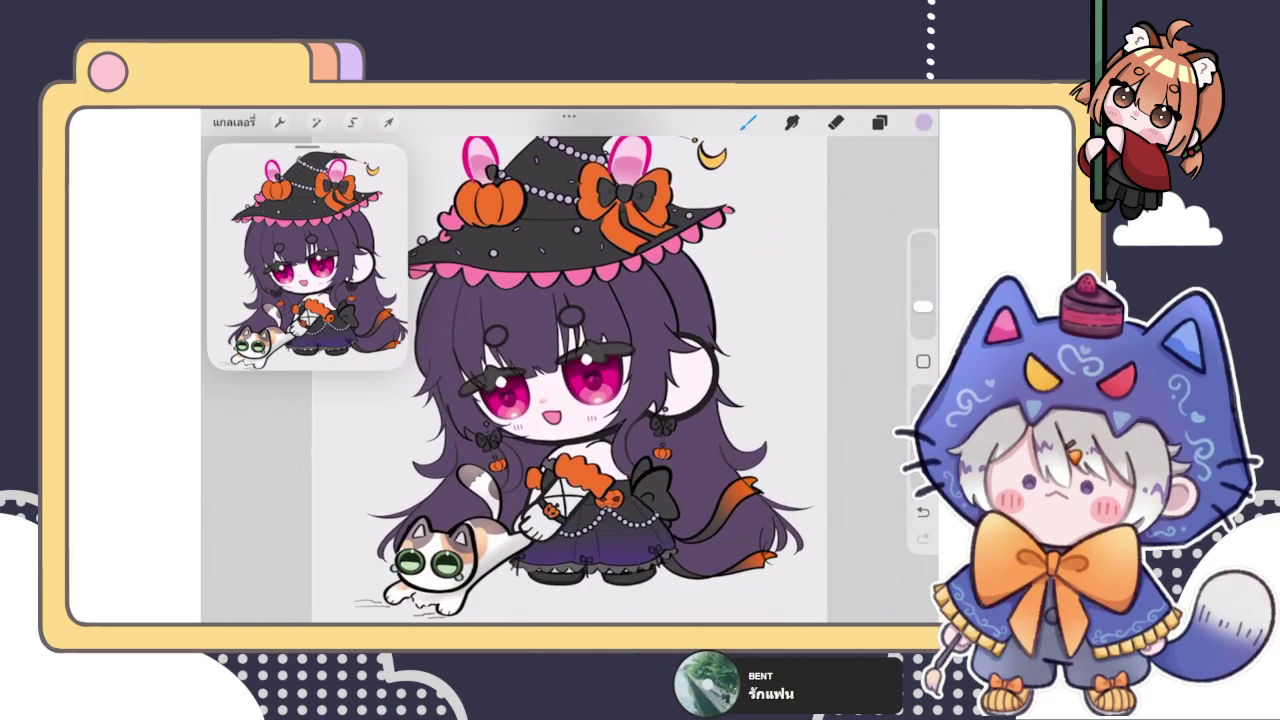
scroll(600, 220, up, 2)
scroll(600, 220, up, 3)
scroll(600, 220, up, 3)
scroll(600, 220, up, 3)
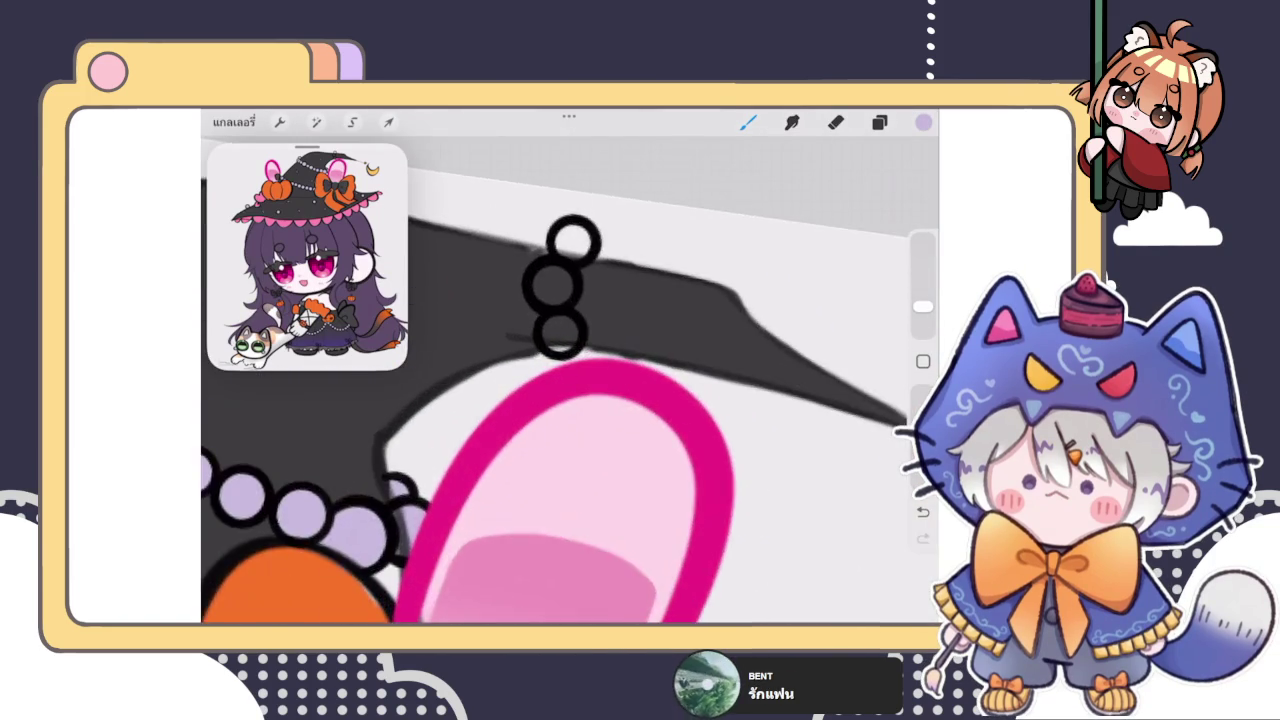
scroll(560, 290, up, 3)
mouse_move(545, 260)
mouse_down()
mouse_move(560, 245)
mouse_move(529, 248)
mouse_up()
drag(525, 338, 488, 352)
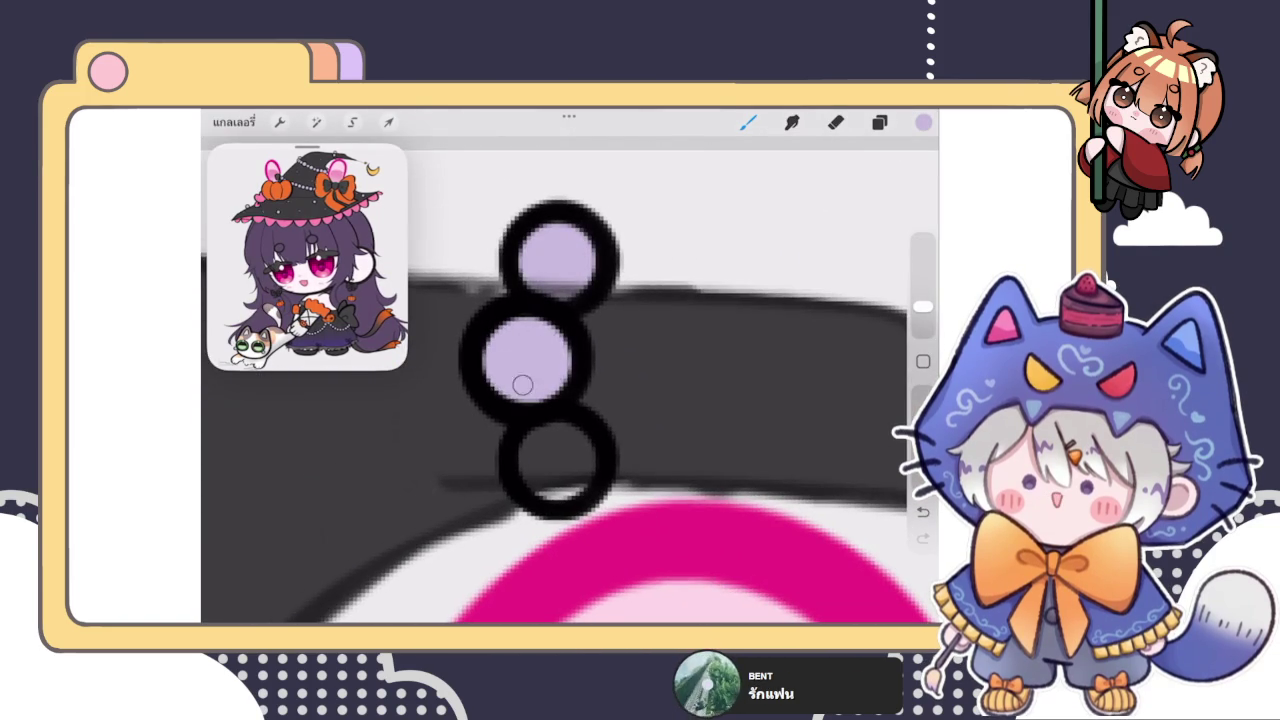
mouse_move(560, 440)
mouse_down()
mouse_move(535, 480)
mouse_move(545, 455)
mouse_up()
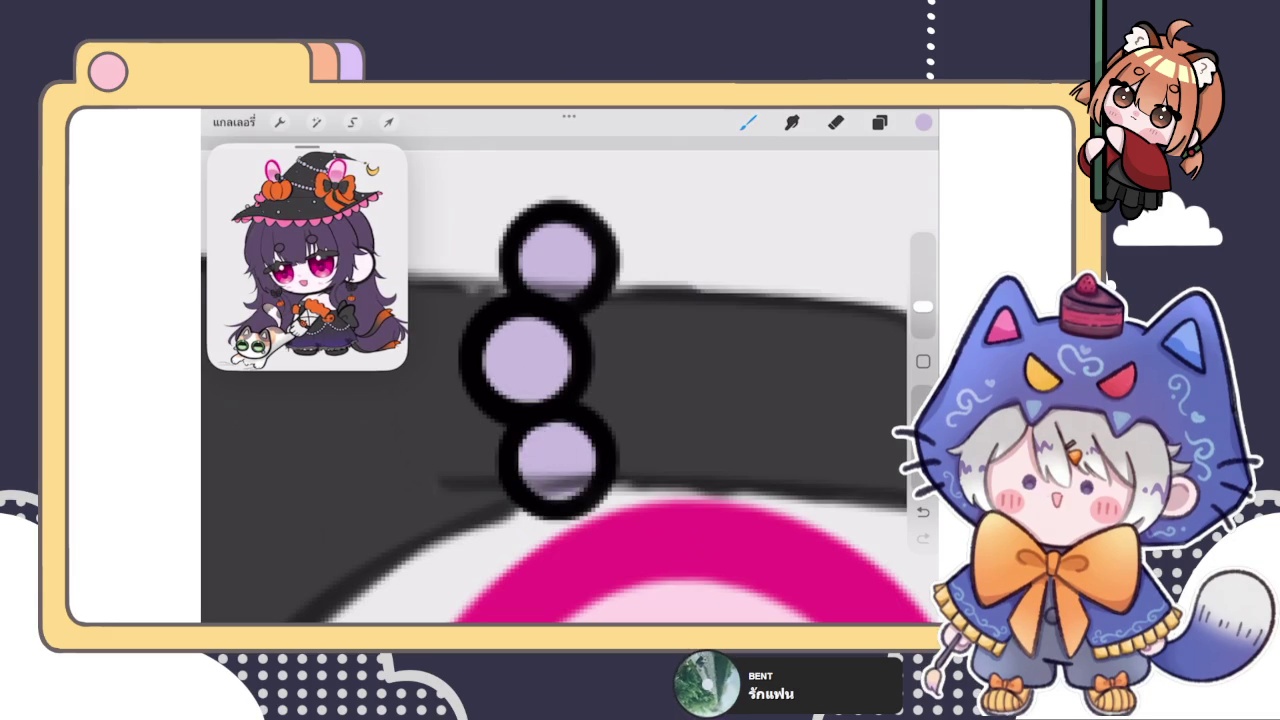
scroll(570, 400, down, 3)
scroll(570, 420, down, 3)
scroll(570, 420, down, 2)
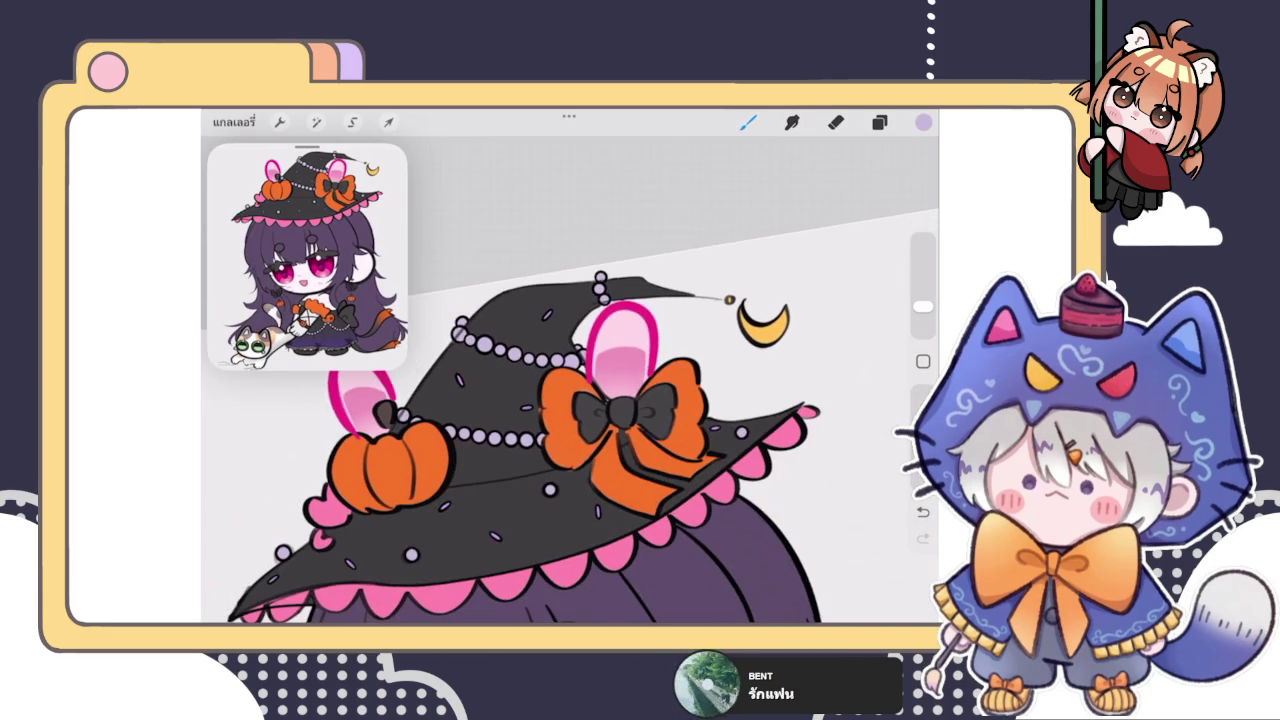
scroll(570, 420, down, 2)
scroll(570, 420, up, 2)
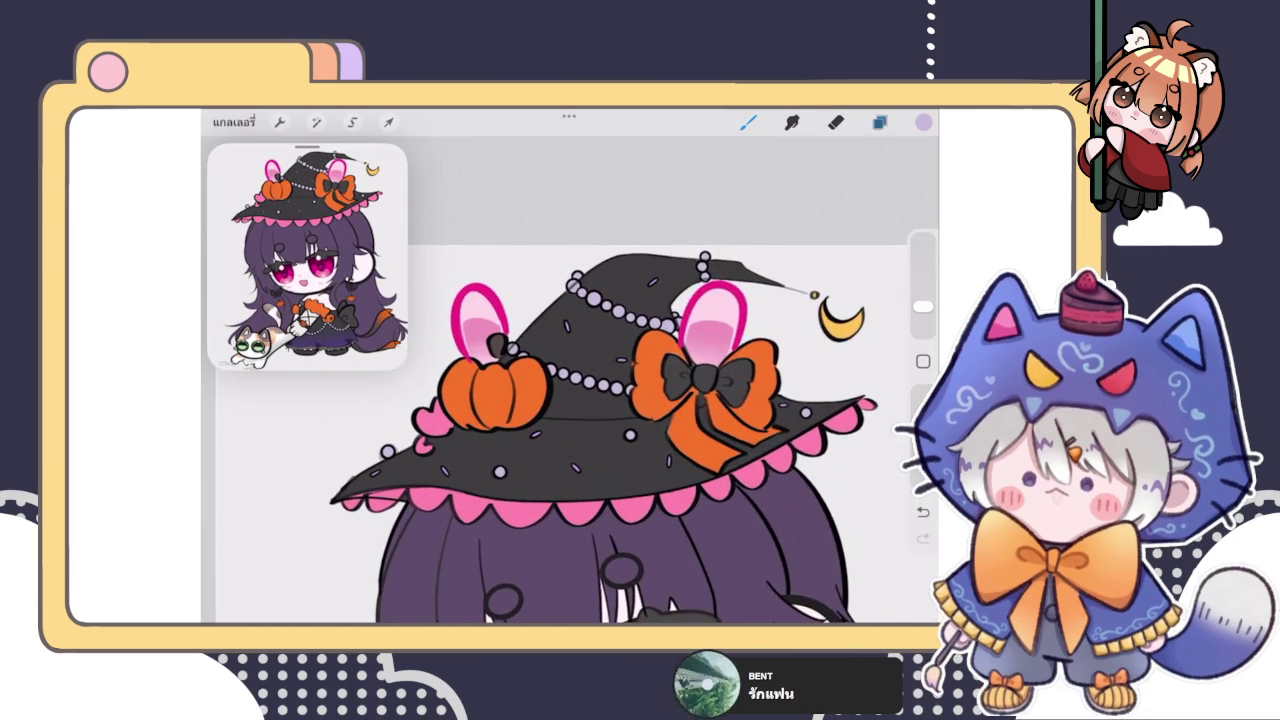
Step: Raise the pink ear layer's opacity so the ears show stronger pink behind the hat
click(879, 122)
scroll(780, 400, up, 3)
scroll(780, 400, up, 3)
scroll(780, 400, down, 1)
click(850, 311)
mouse_move(880, 355)
mouse_down()
mouse_move(800, 355)
mouse_move(880, 355)
mouse_up()
click(850, 300)
Step: Switch to the Eraser, then back to the brush, and reopen the layers list
click(835, 122)
scroll(457, 330, up, 5)
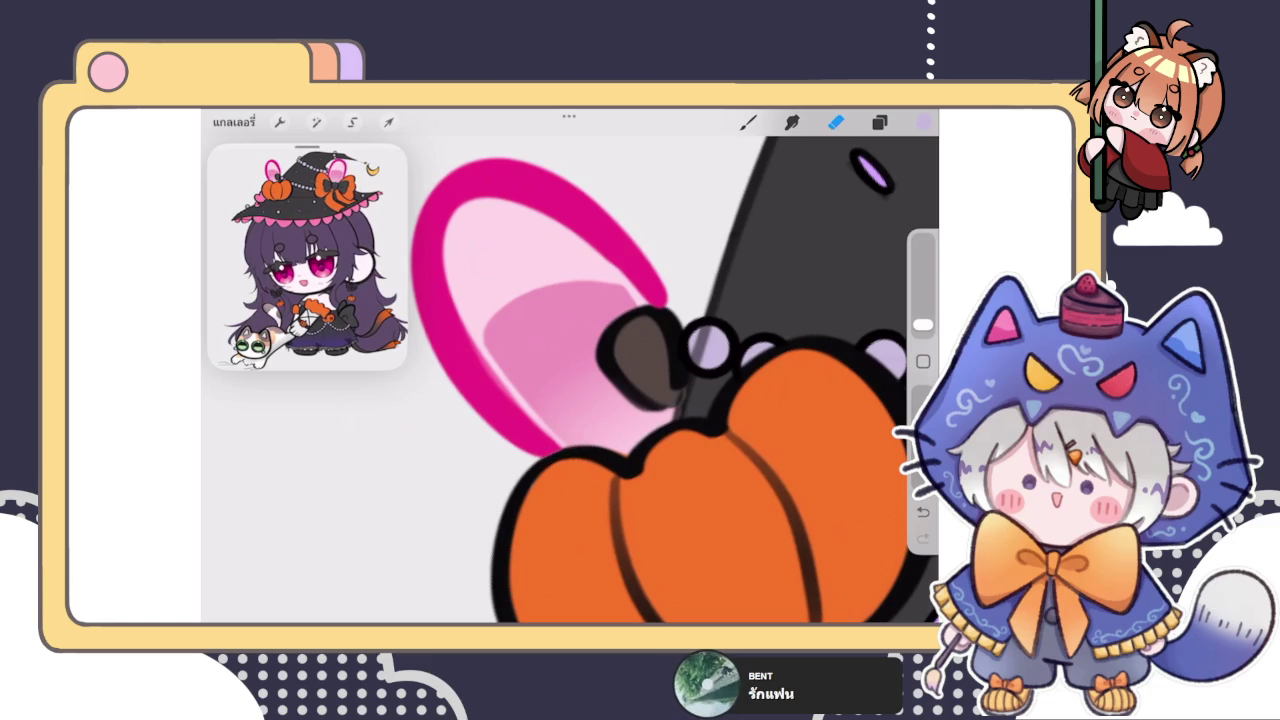
scroll(570, 370, down, 5)
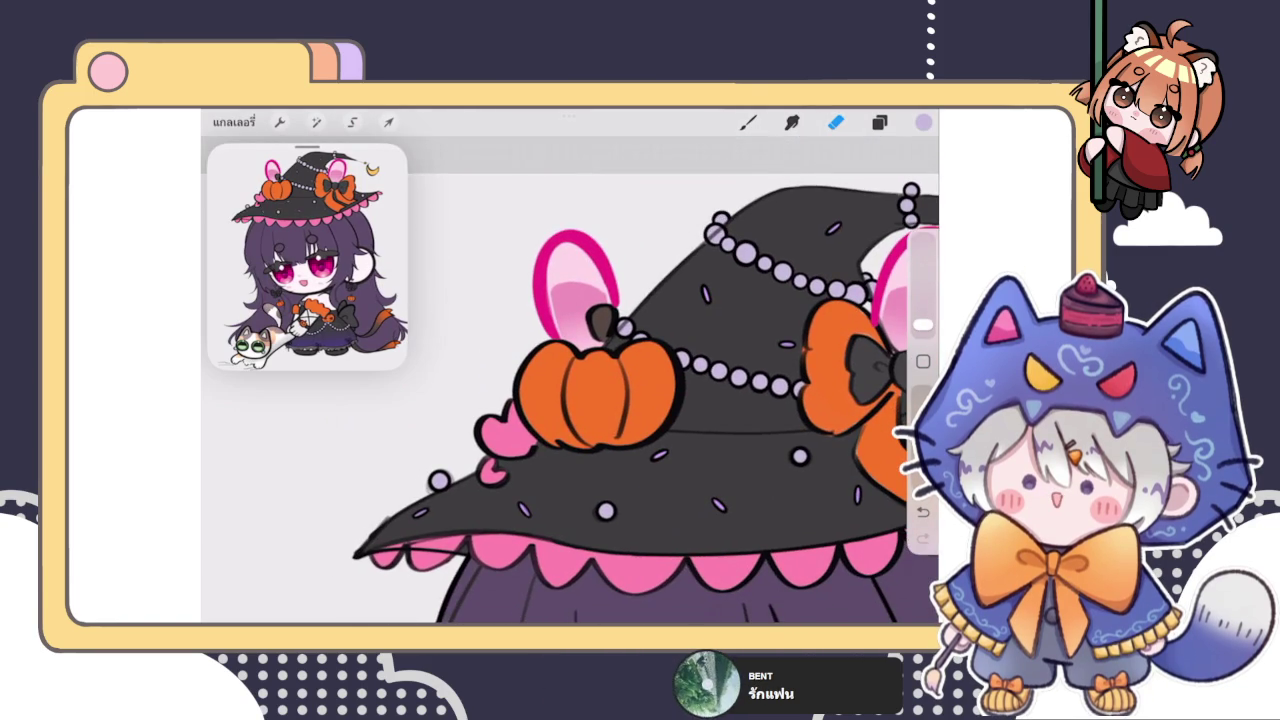
scroll(600, 400, up, 3)
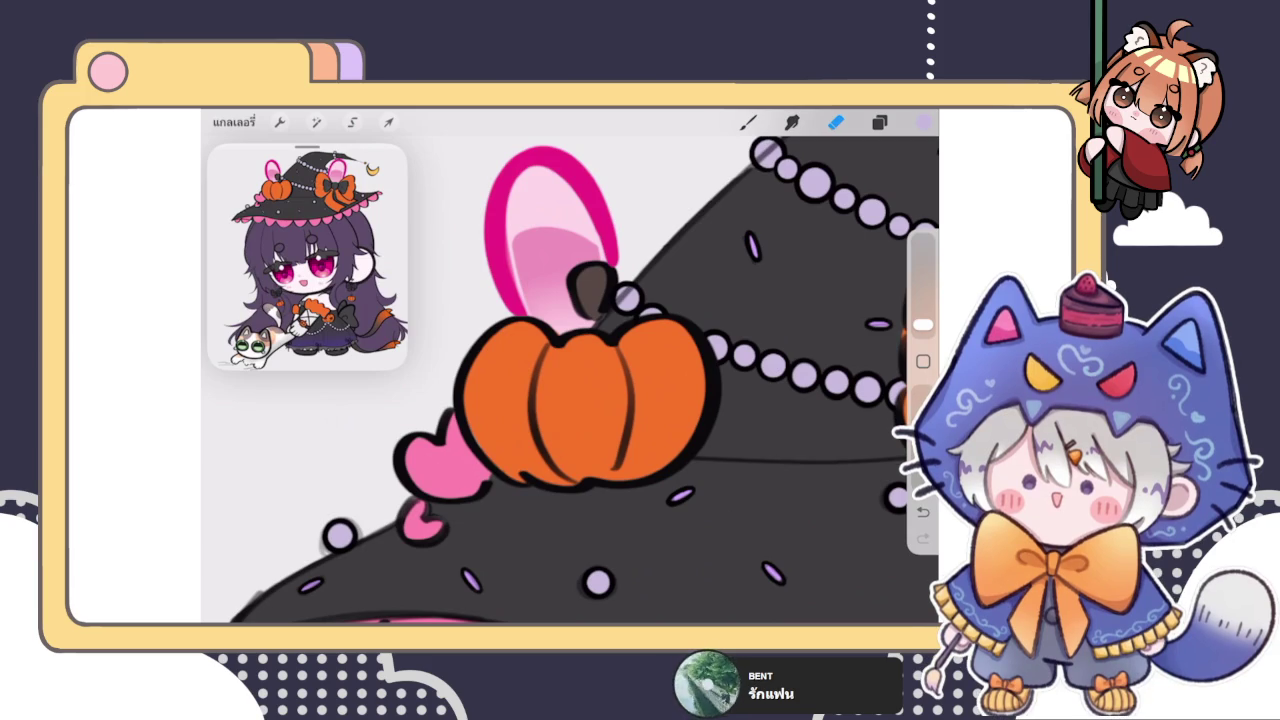
click(748, 122)
click(748, 122)
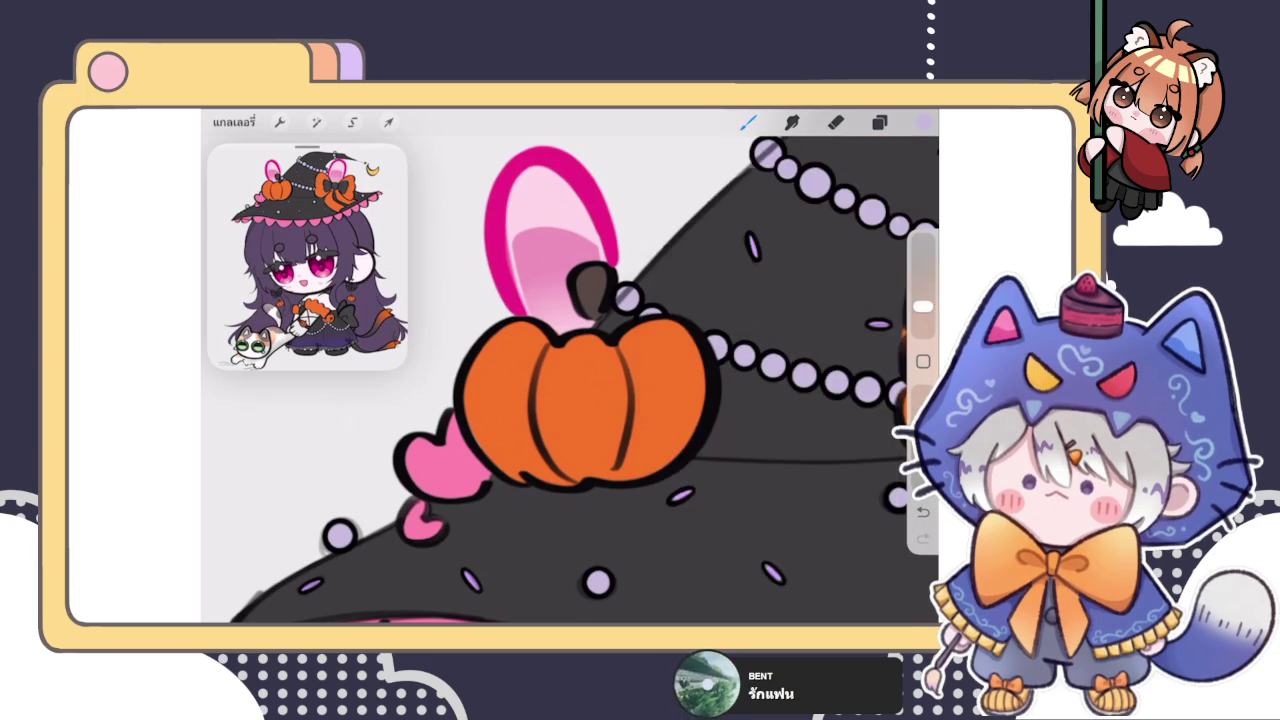
scroll(570, 380, down, 3)
scroll(570, 380, up, 3)
click(879, 122)
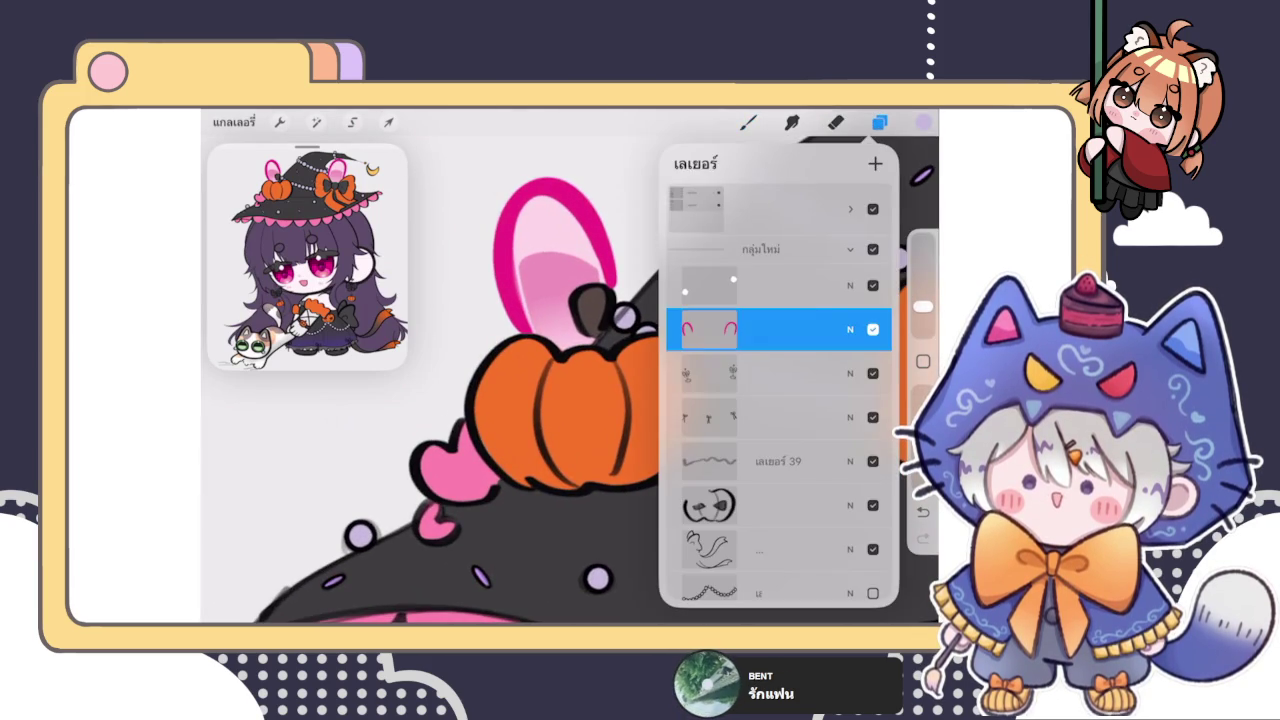
Step: Close the layers list and pick the Eraser tool
click(879, 122)
scroll(590, 320, down, 2)
scroll(590, 320, up, 3)
scroll(590, 320, up, 3)
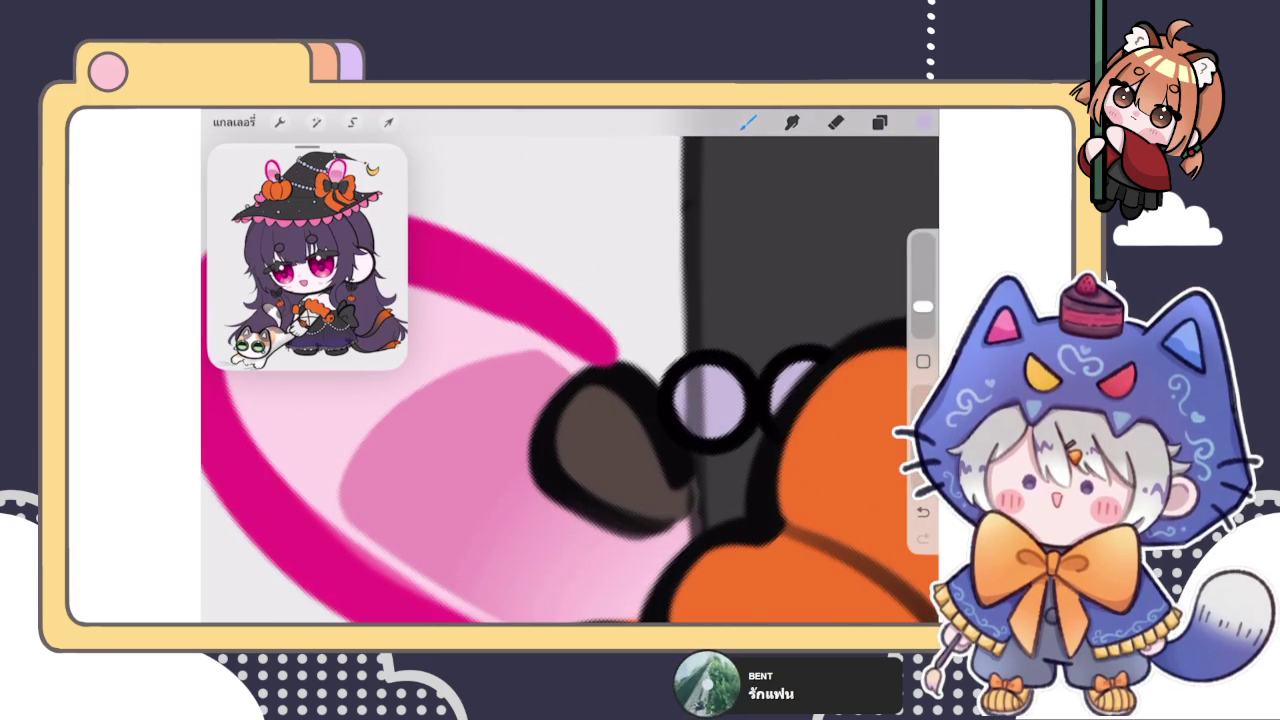
click(836, 122)
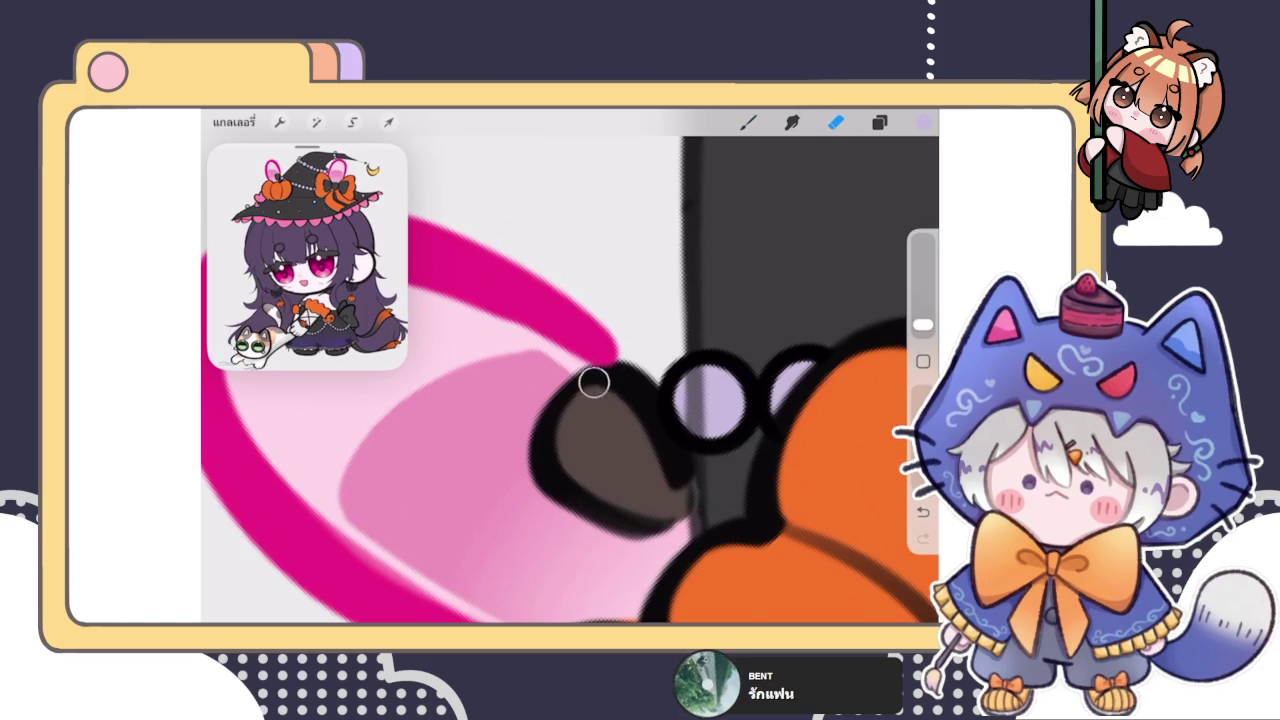
Step: Zoom in on the pumpkin stem and bow knot to tidy the ear edges, then zoom back out
scroll(570, 380, down, 3)
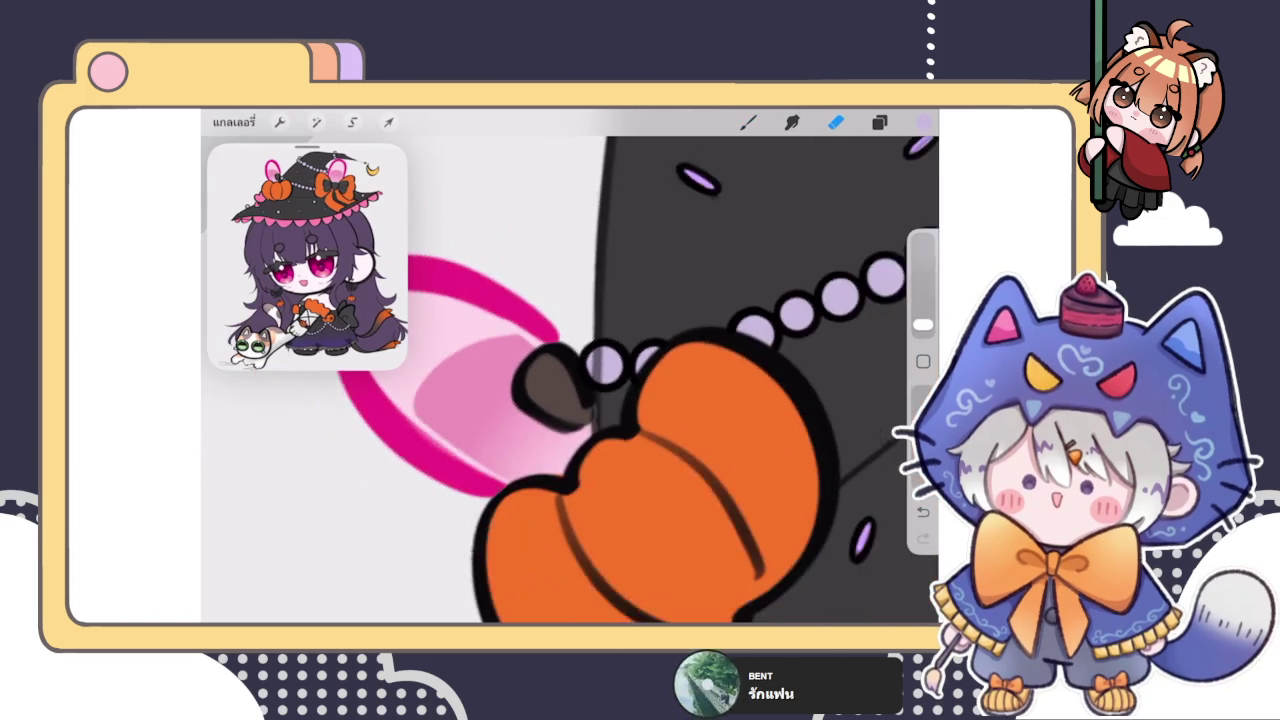
scroll(570, 380, down, 2)
scroll(570, 380, down, 2)
scroll(570, 380, up, 2)
scroll(570, 380, up, 2)
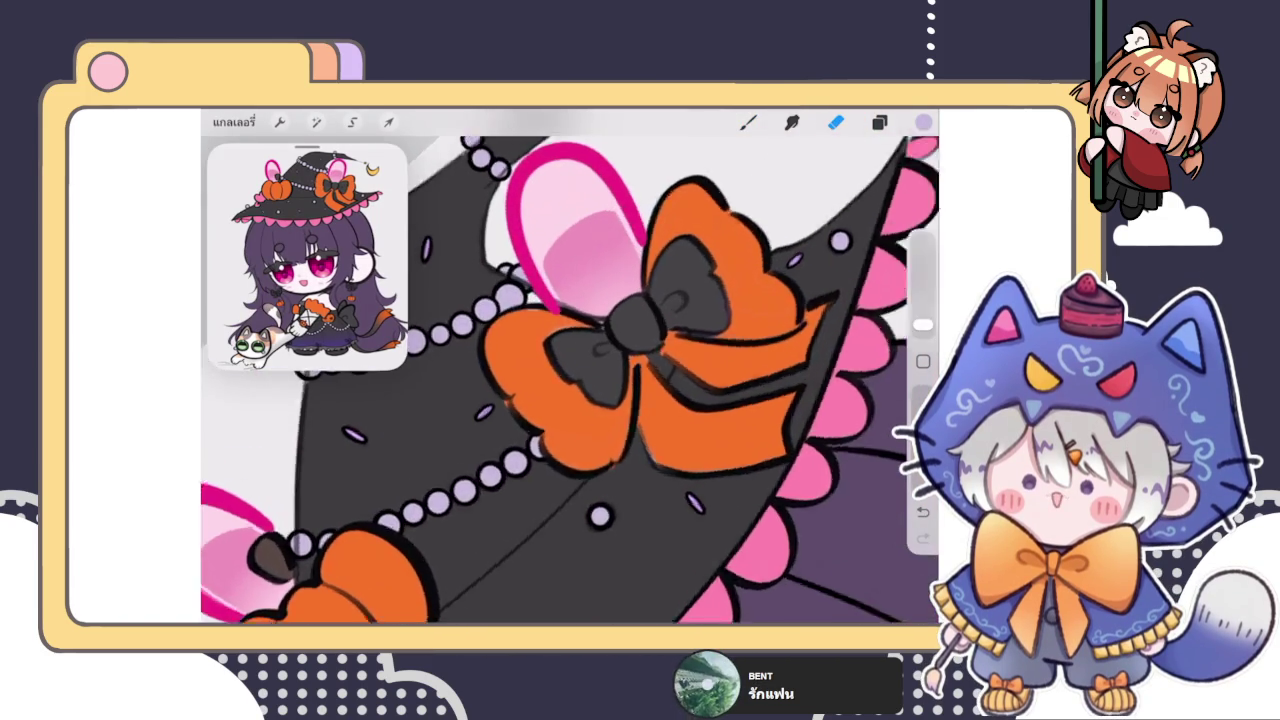
scroll(570, 380, up, 1)
scroll(700, 330, up, 2)
scroll(700, 330, up, 2)
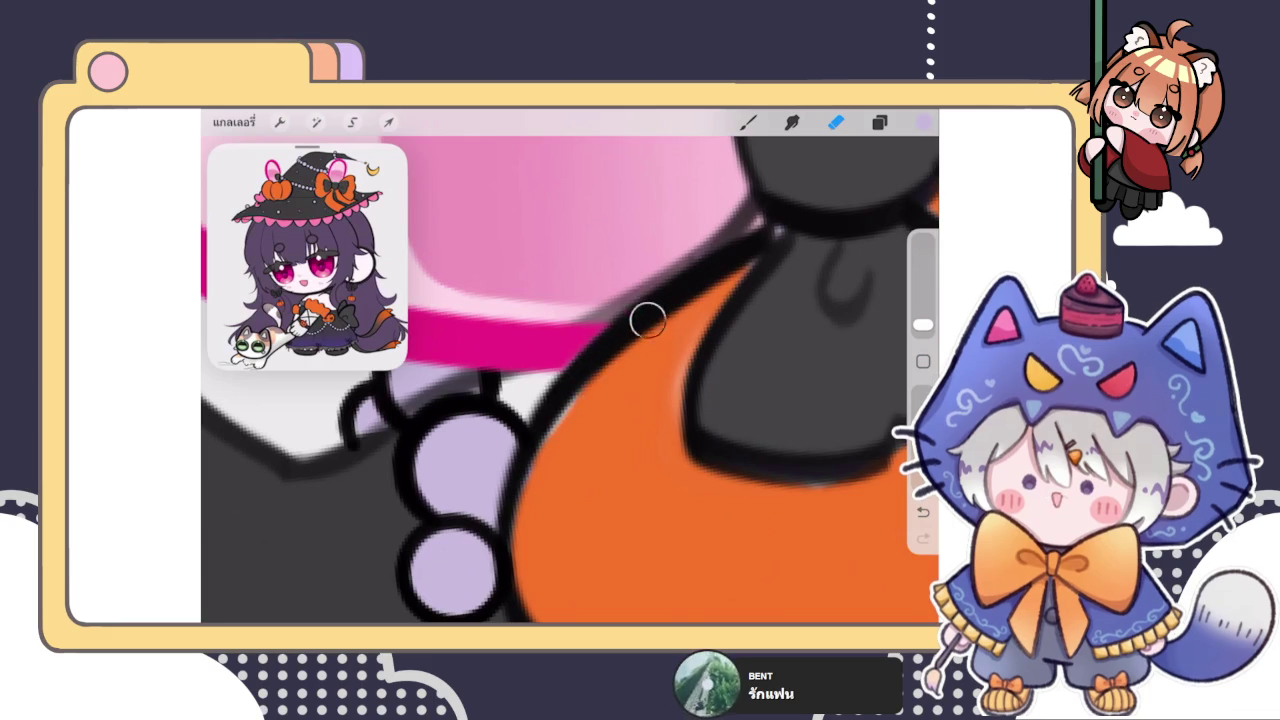
scroll(619, 347, down, 2)
scroll(619, 347, up, 2)
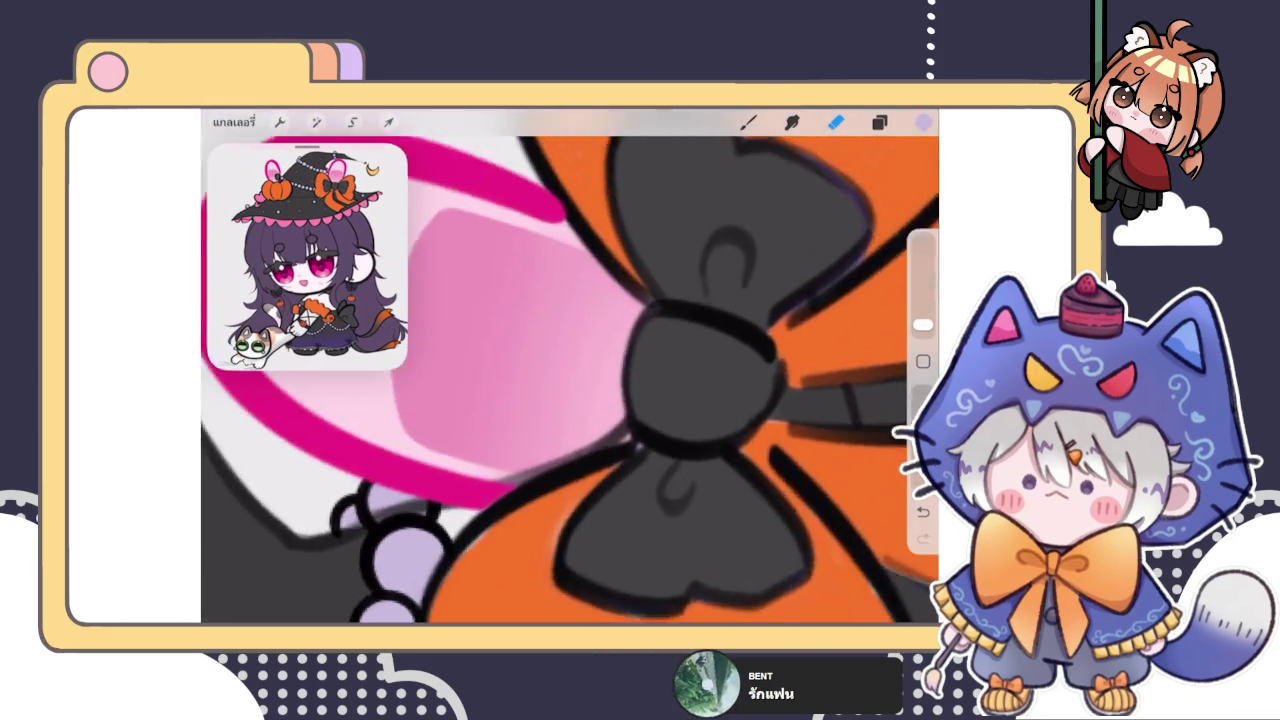
scroll(619, 347, up, 2)
scroll(606, 257, up, 1)
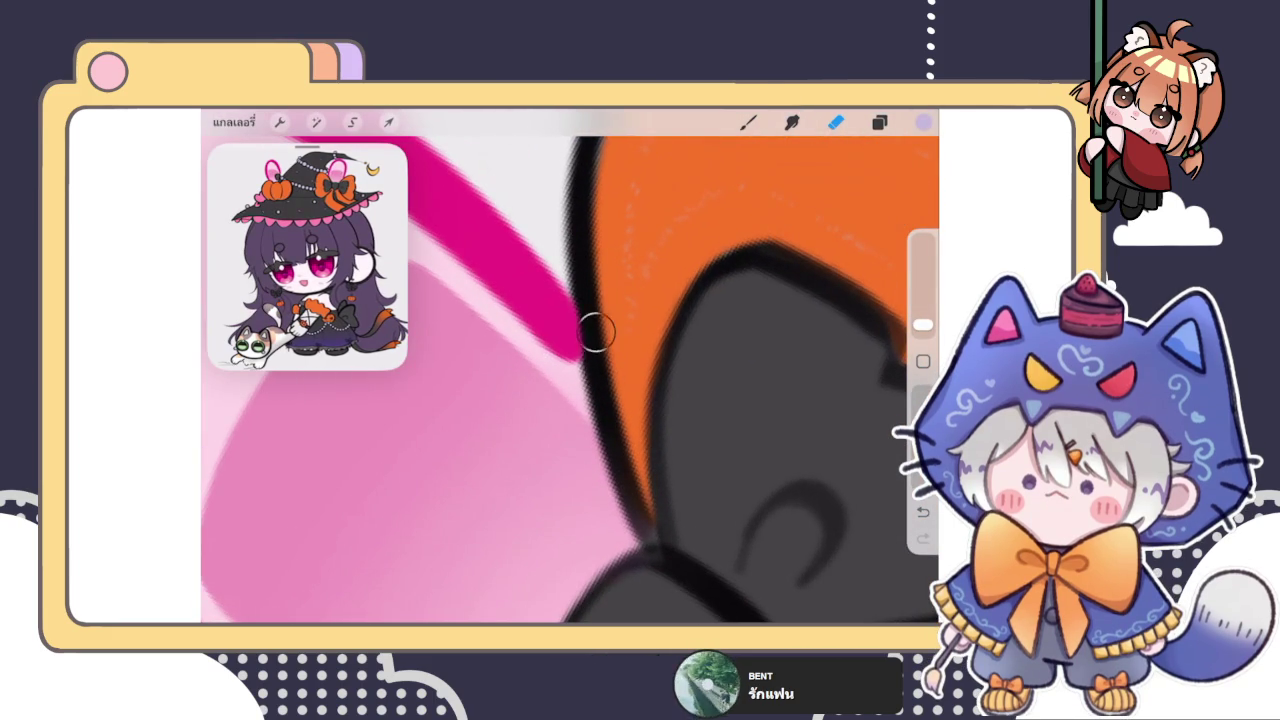
scroll(606, 375, down, 3)
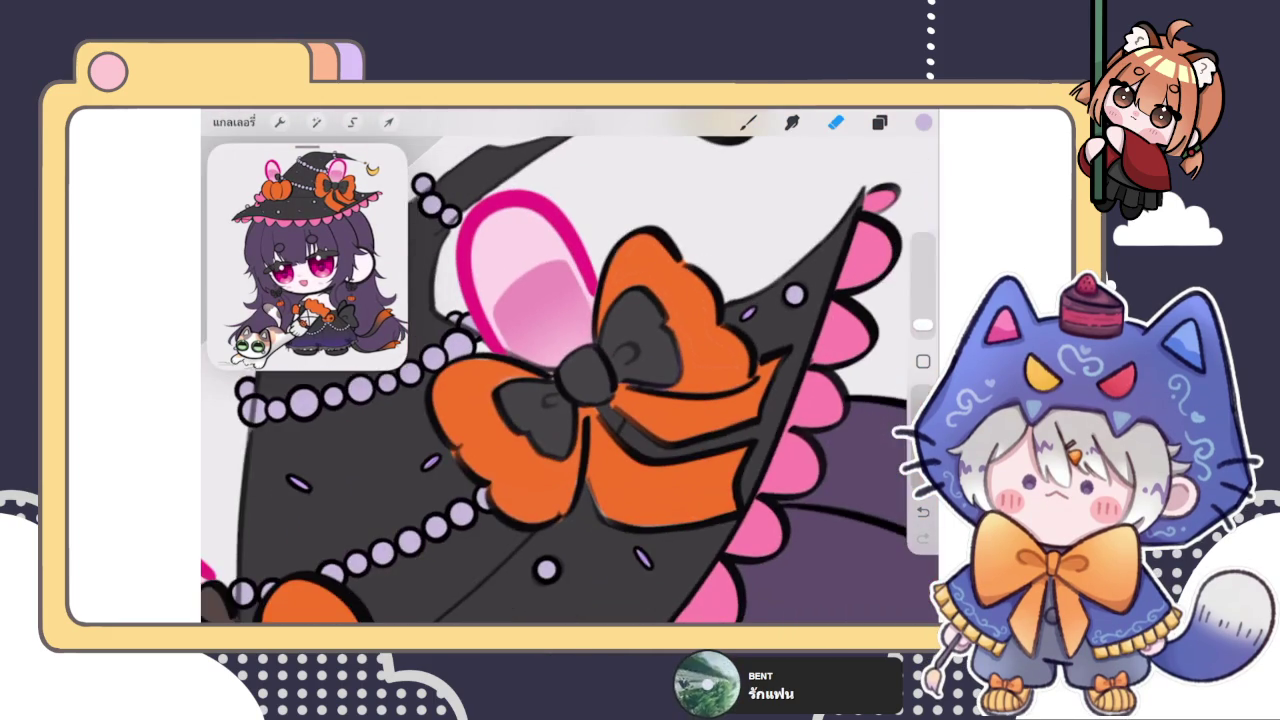
scroll(570, 380, down, 3)
scroll(620, 400, down, 3)
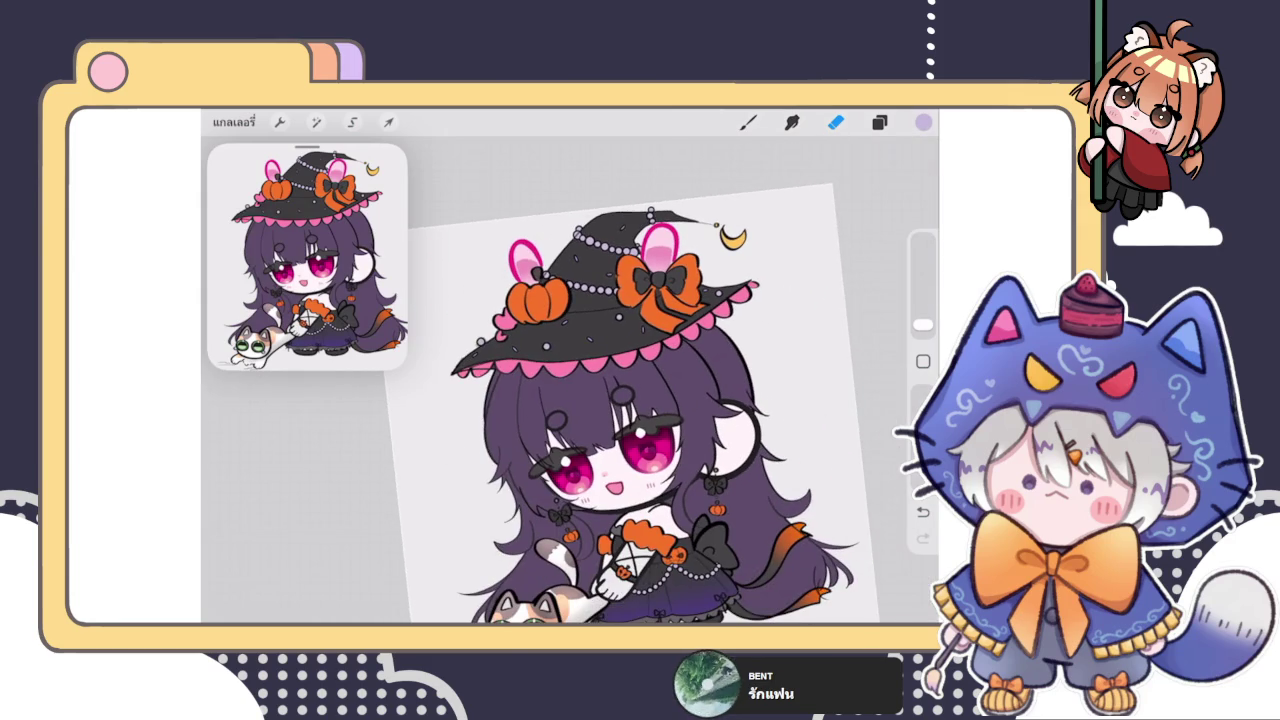
click(879, 121)
Step: Fit the whole character in view and duplicate a sketch layer
scroll(780, 400, down, 2)
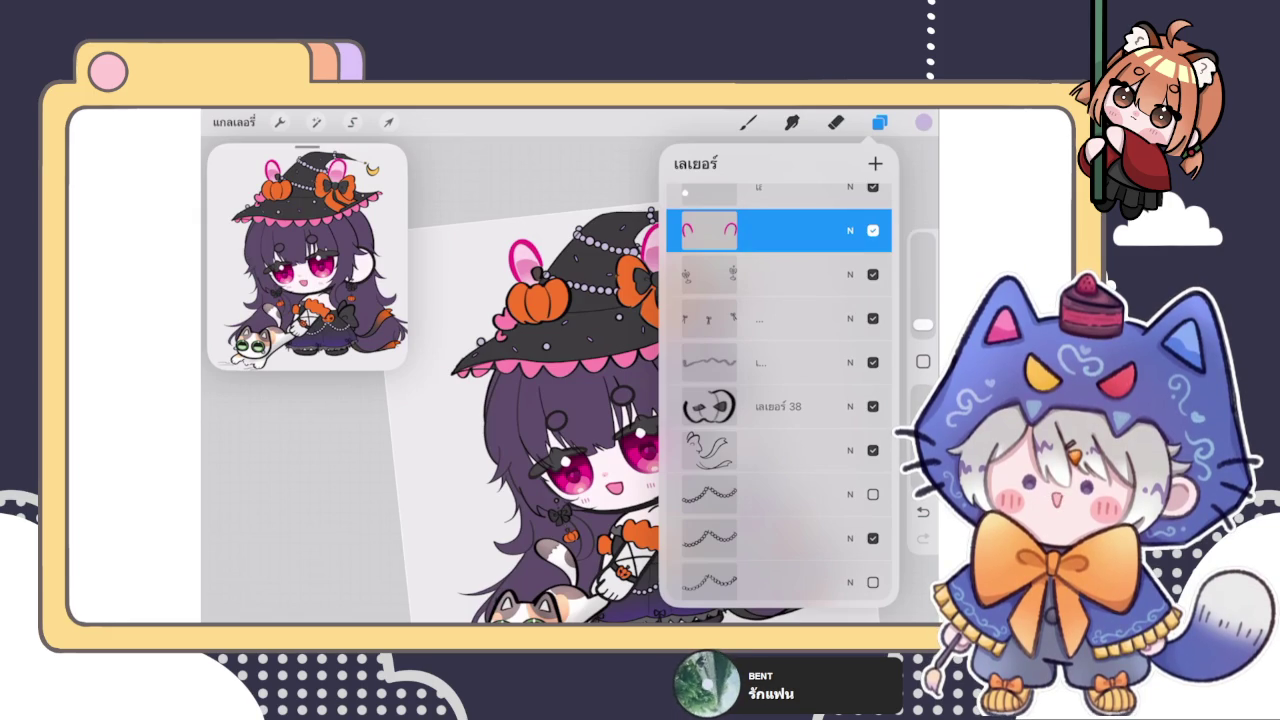
drag(450, 470, 420, 320)
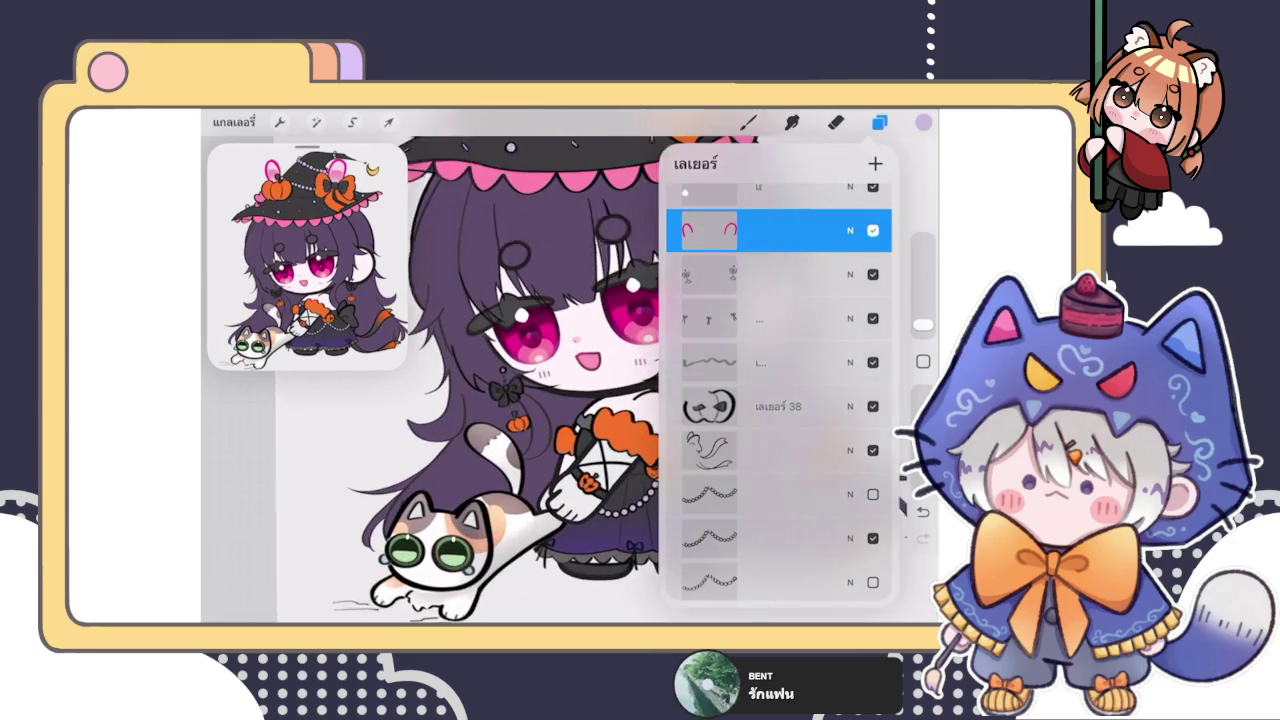
drag(450, 470, 440, 440)
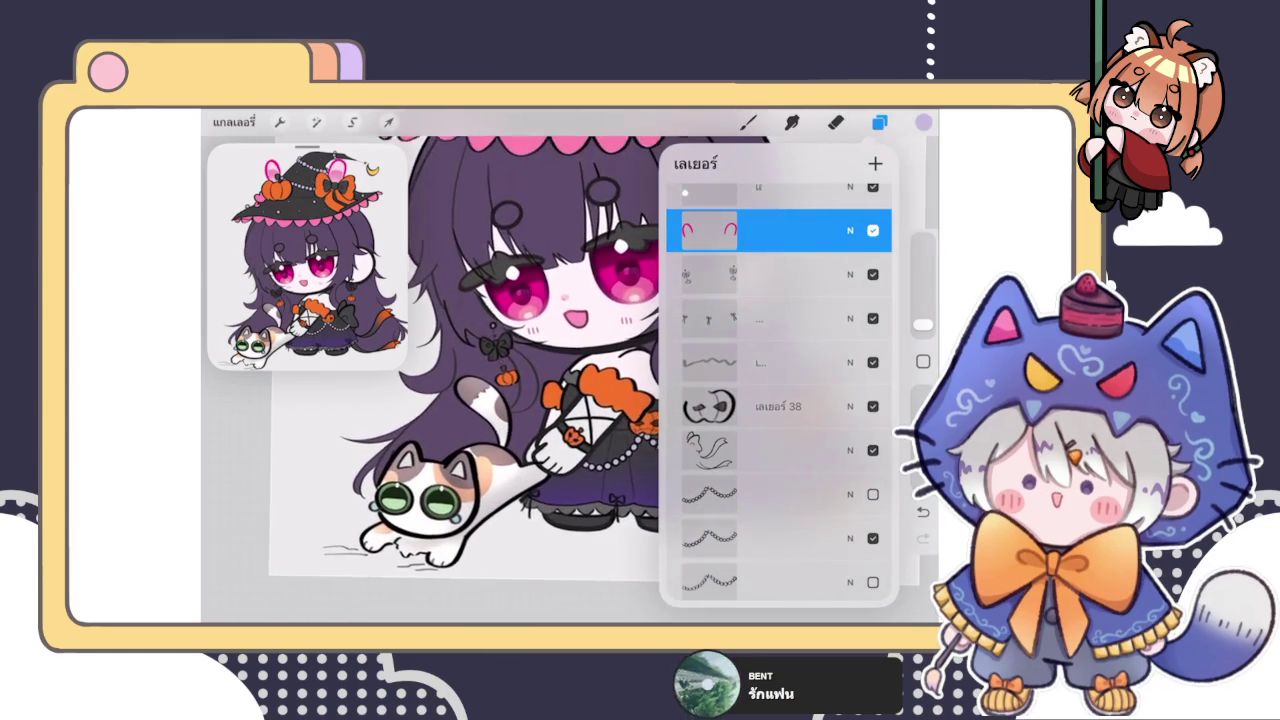
drag(450, 480, 420, 410)
click(780, 318)
drag(850, 318, 700, 318)
click(770, 318)
click(850, 318)
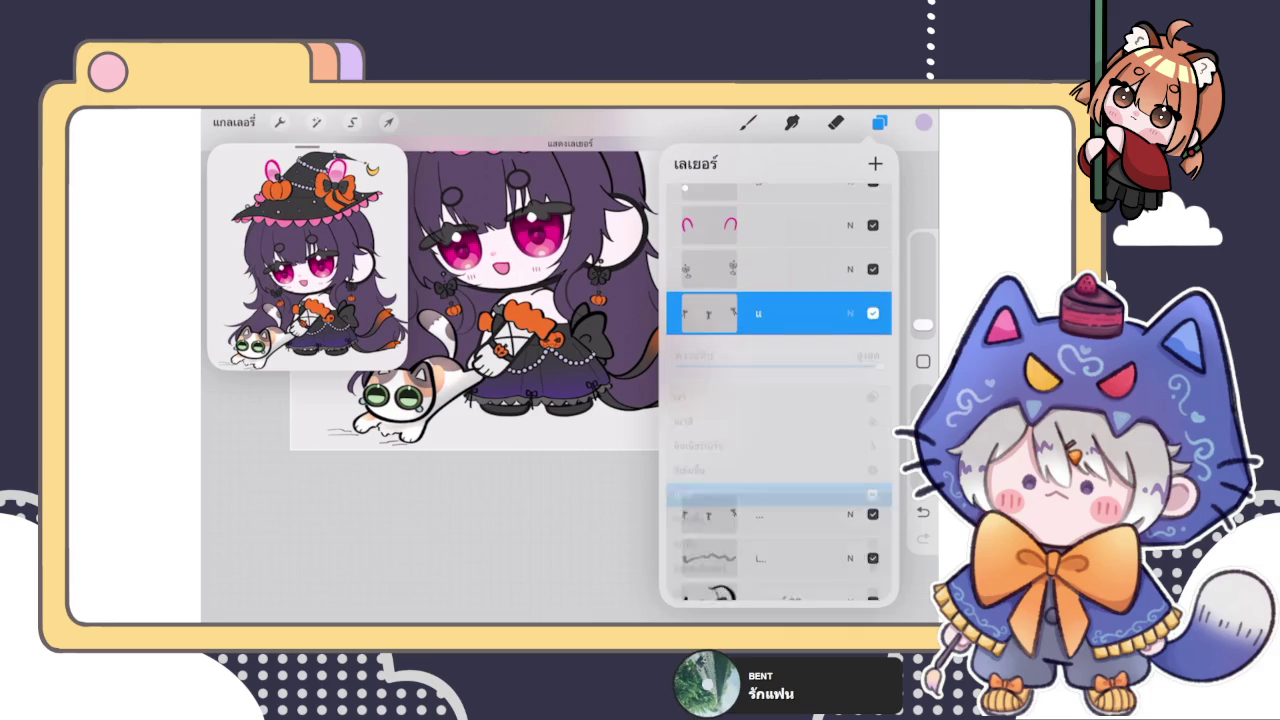
click(850, 301)
click(709, 301)
click(450, 540)
Step: Select a lower sketch layer, make it visible and reveal its options
scroll(480, 330, up, 2)
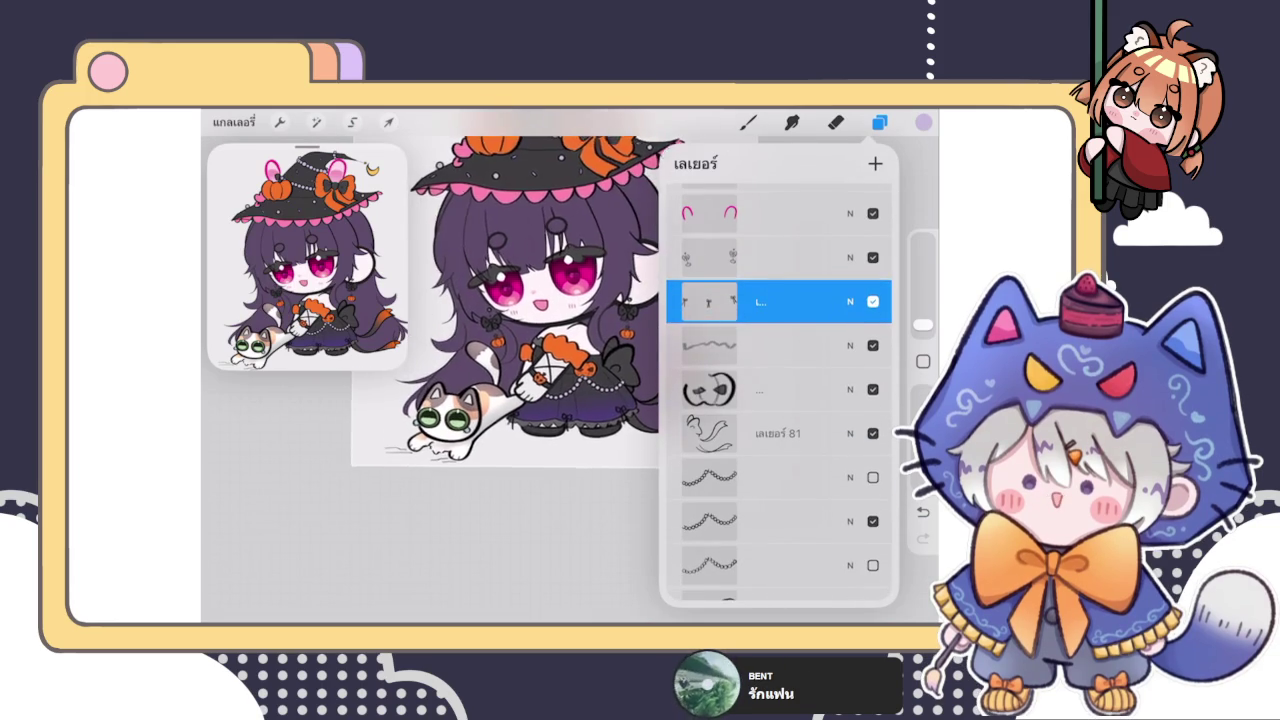
scroll(480, 330, up, 2)
scroll(480, 330, up, 2)
click(760, 389)
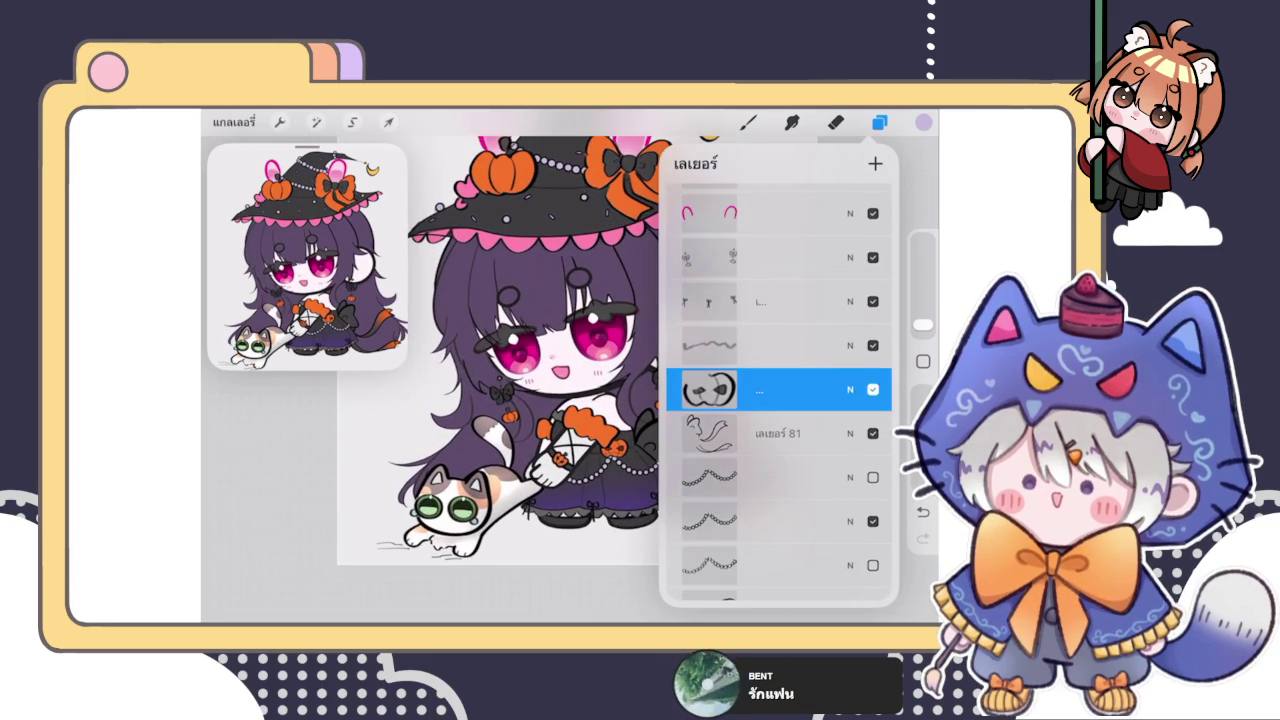
click(873, 389)
drag(800, 433, 690, 433)
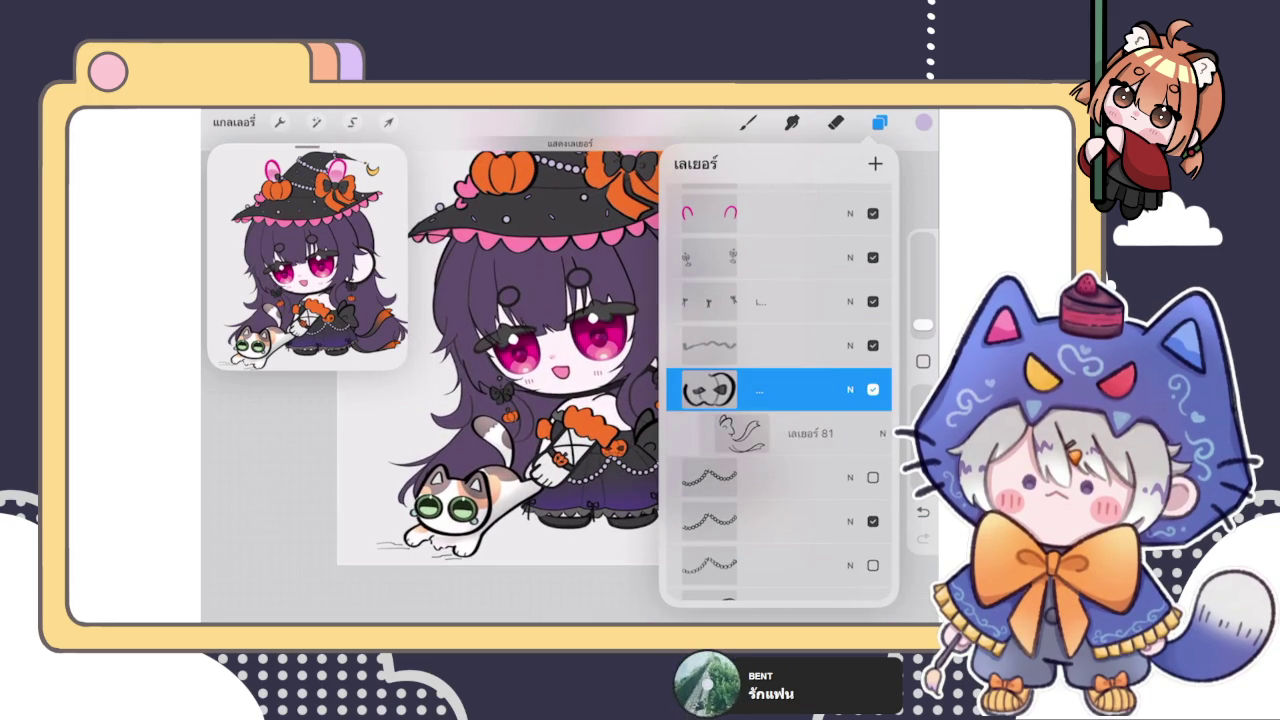
scroll(778, 400, down, 5)
scroll(778, 400, down, 5)
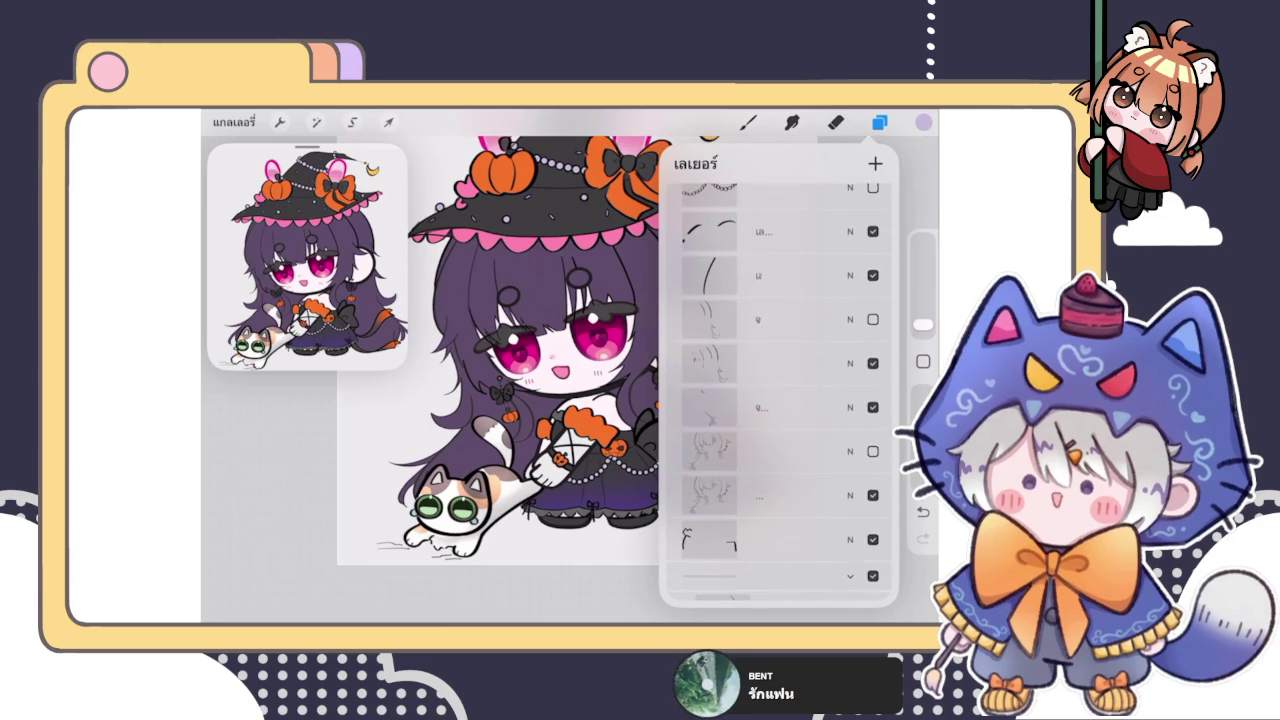
Step: Pinch the sketch layers together and Merge Down into one reordered sketch layer
click(780, 233)
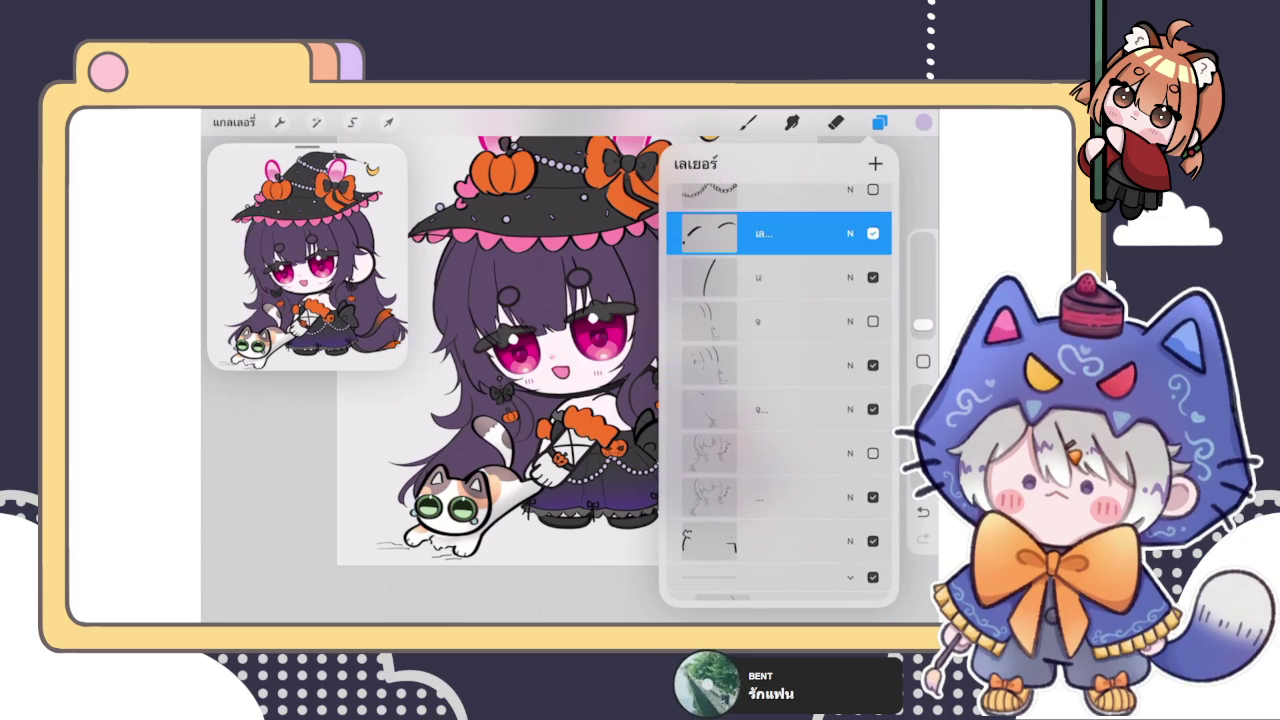
click(780, 277)
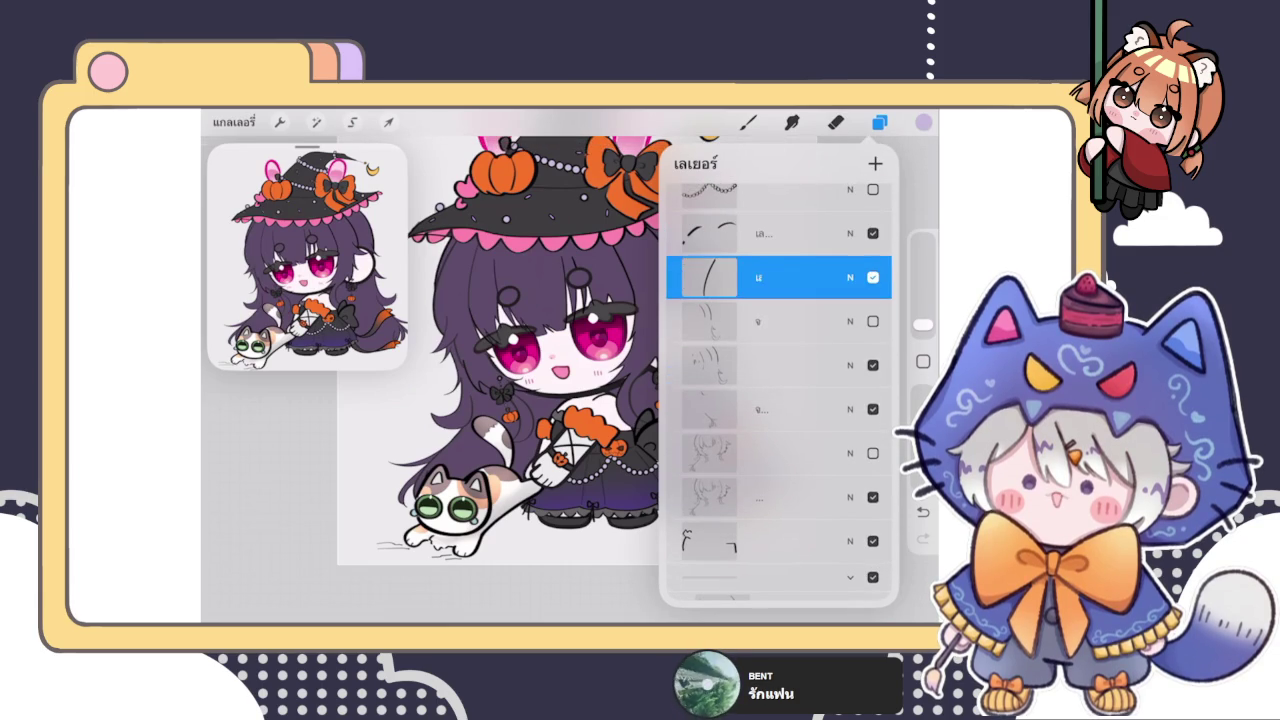
click(780, 321)
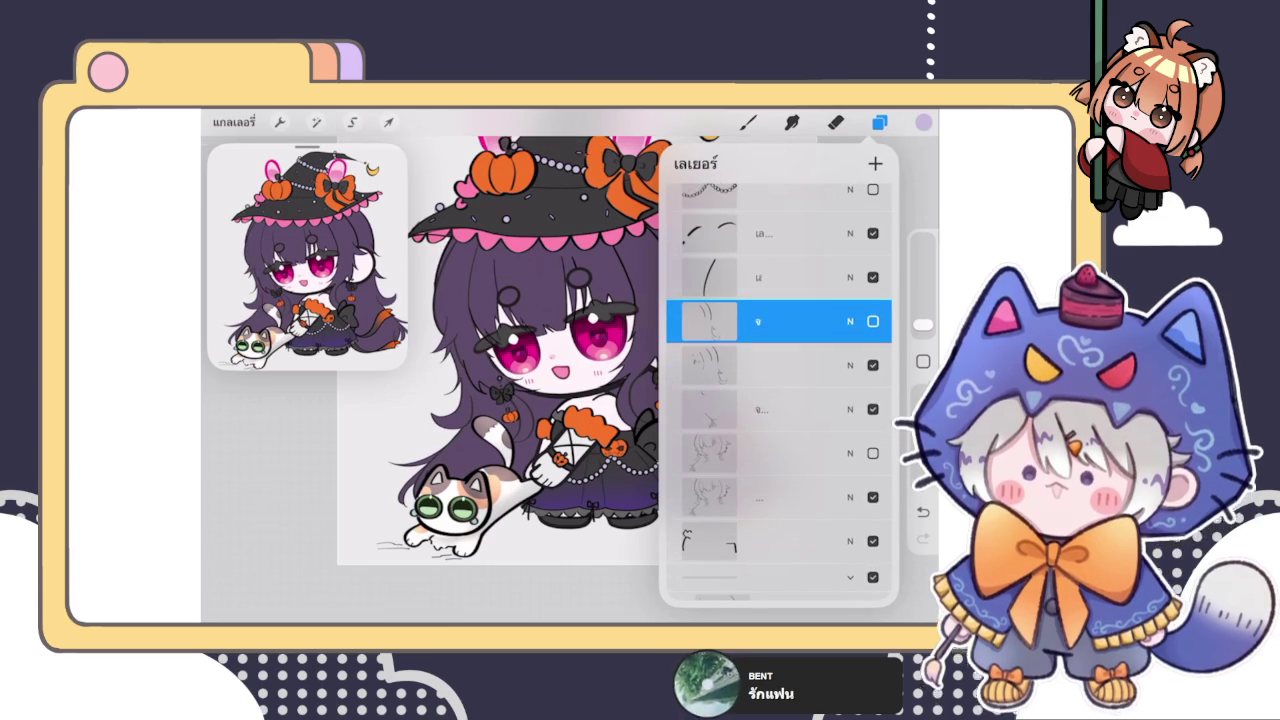
drag(780, 409, 780, 321)
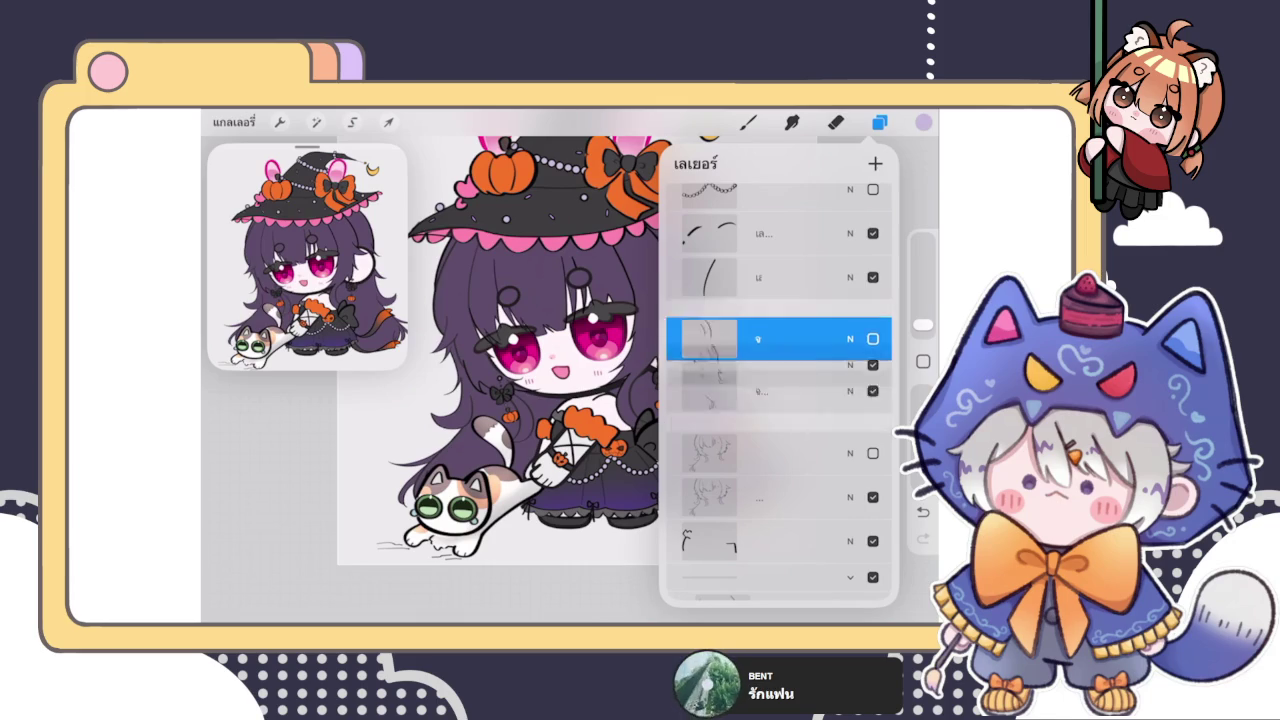
drag(780, 277, 780, 321)
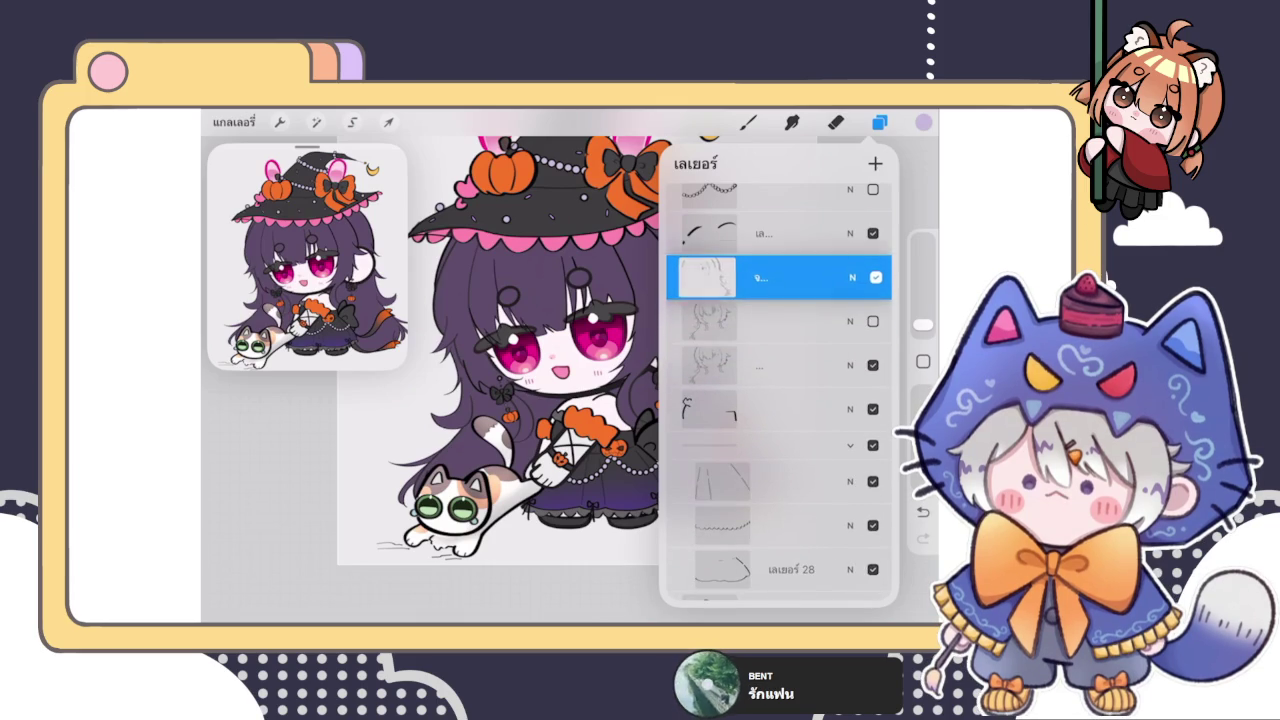
drag(780, 277, 780, 321)
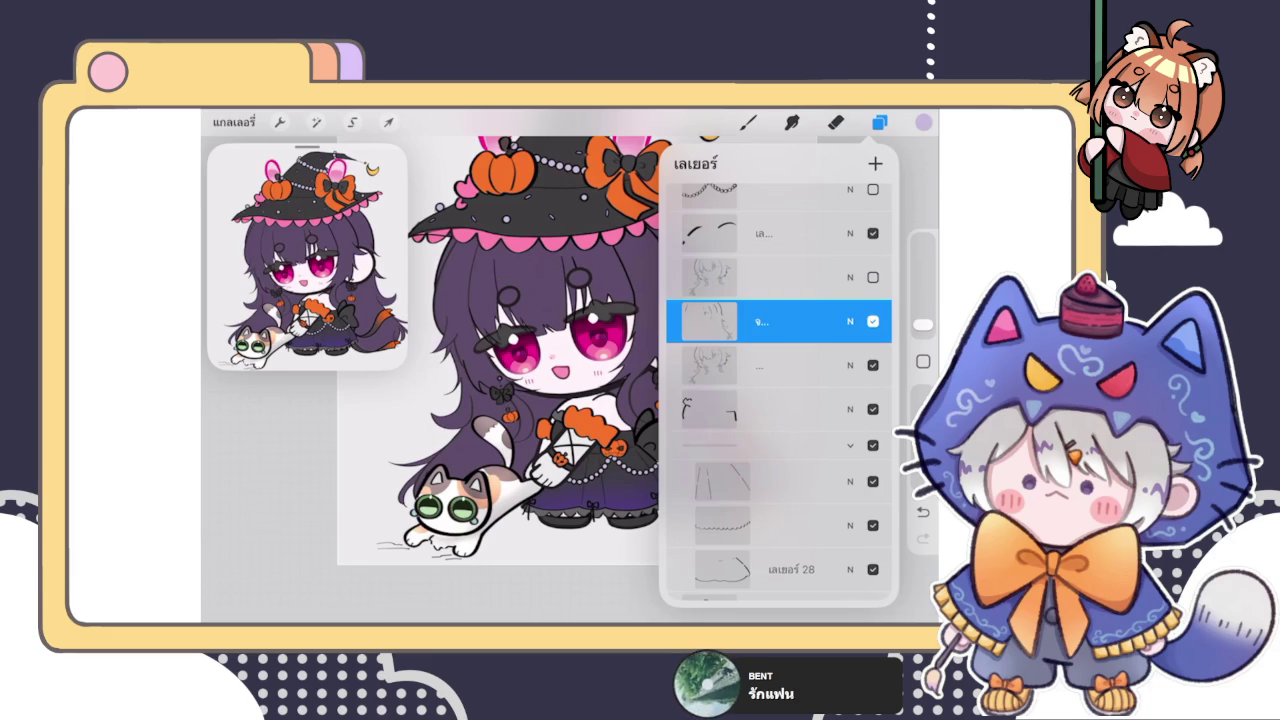
click(760, 321)
click(605, 428)
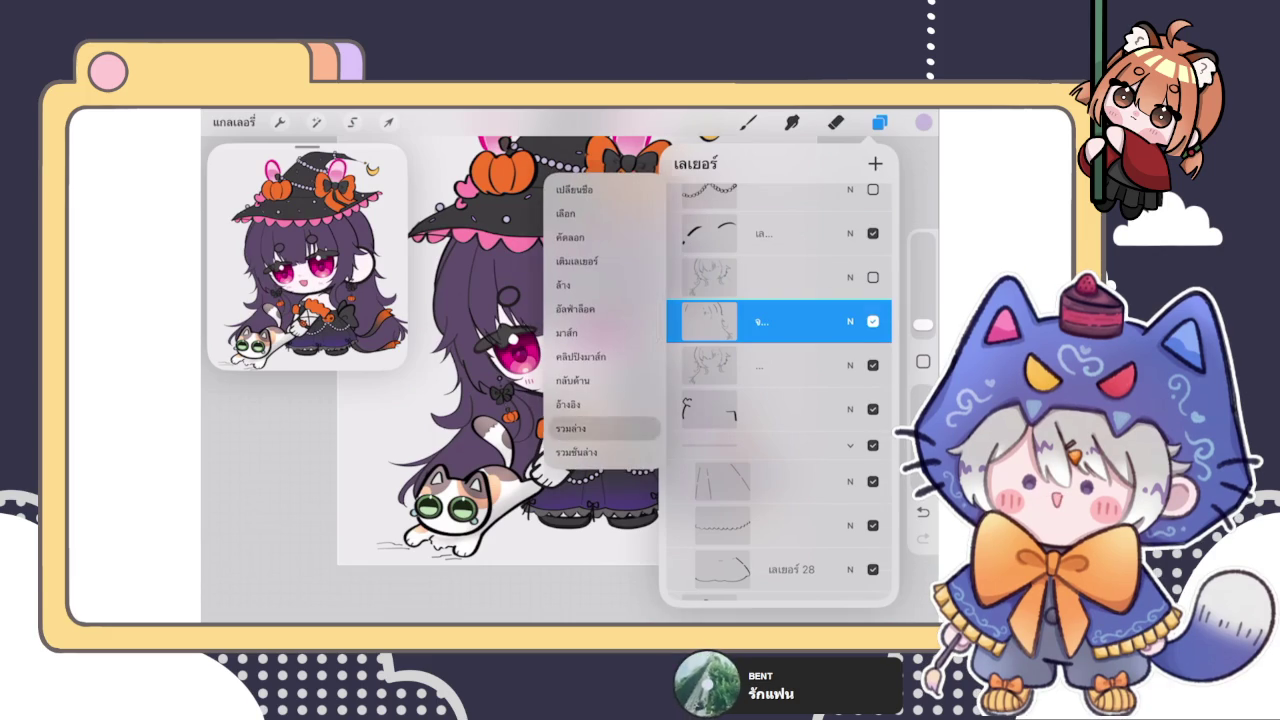
click(835, 122)
scroll(560, 380, up, 10)
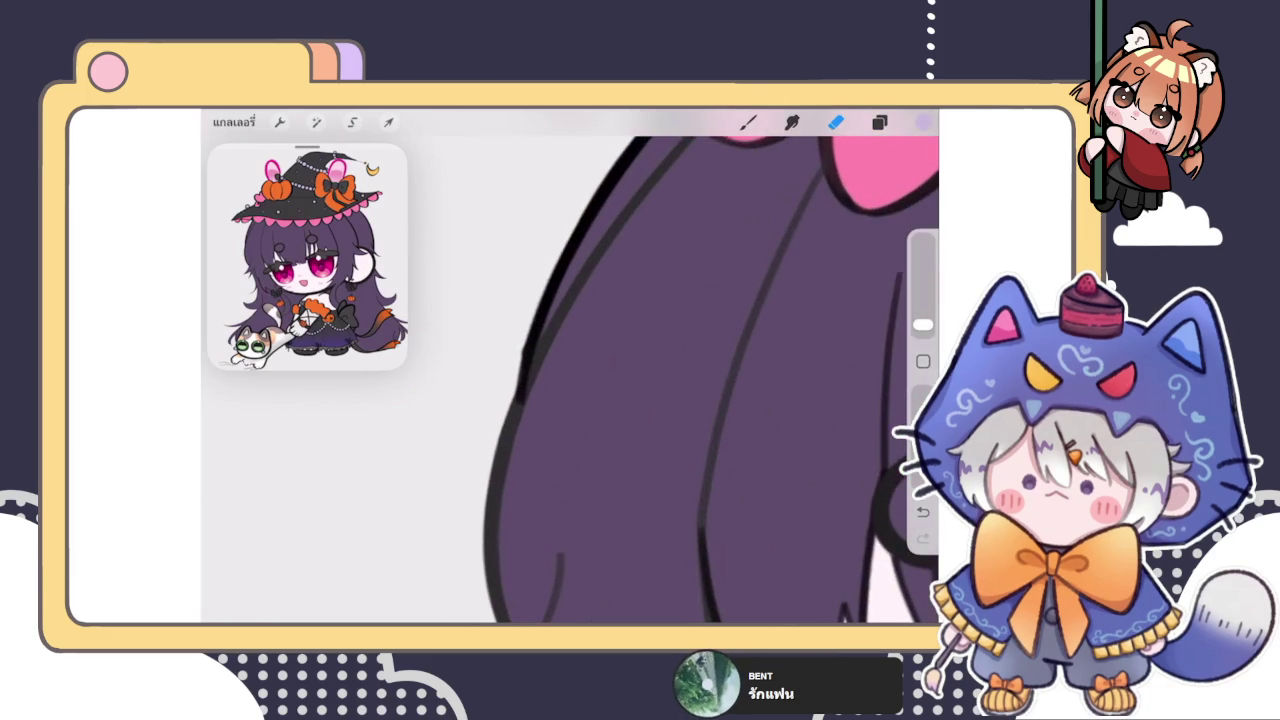
Step: Try erasing a short stretch of the hair outline, then undo it
click(835, 122)
click(520, 317)
mouse_move(520, 317)
mouse_down()
mouse_move(516, 362)
mouse_move(535, 340)
mouse_up()
key(ctrl+z)
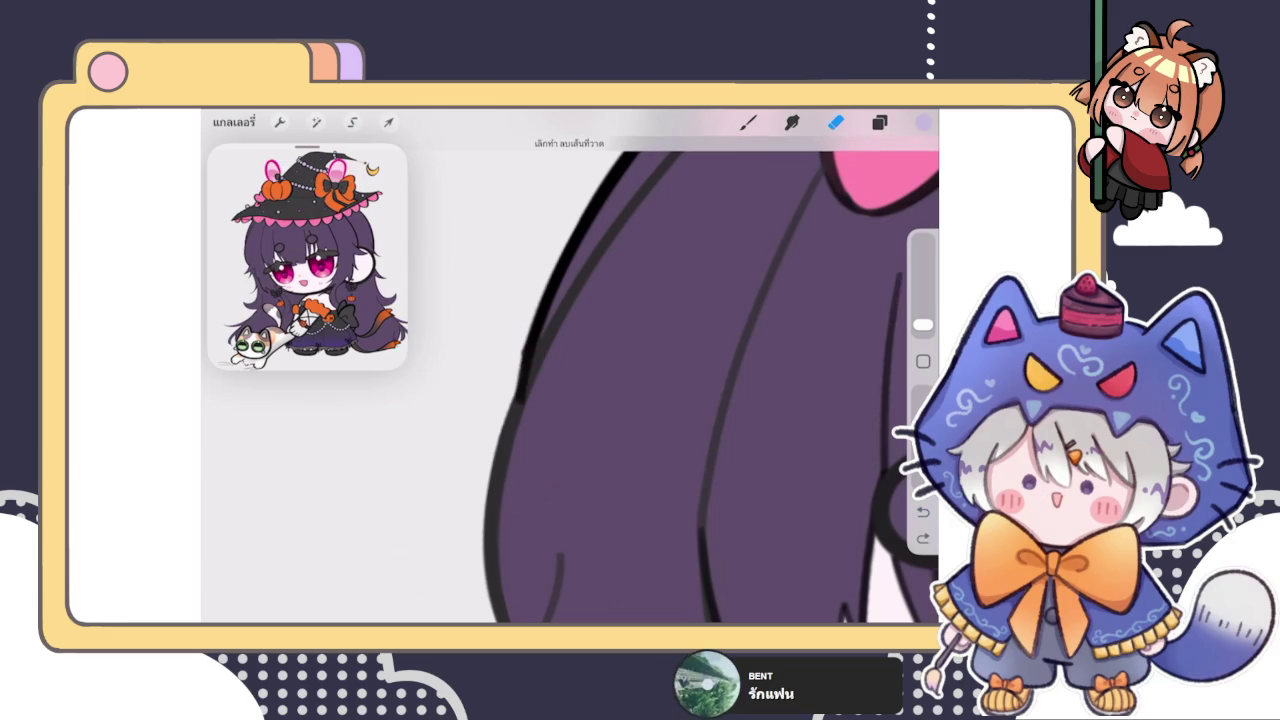
Step: Select the purple hair layer near the bottom of the stack and pick a brush
click(879, 122)
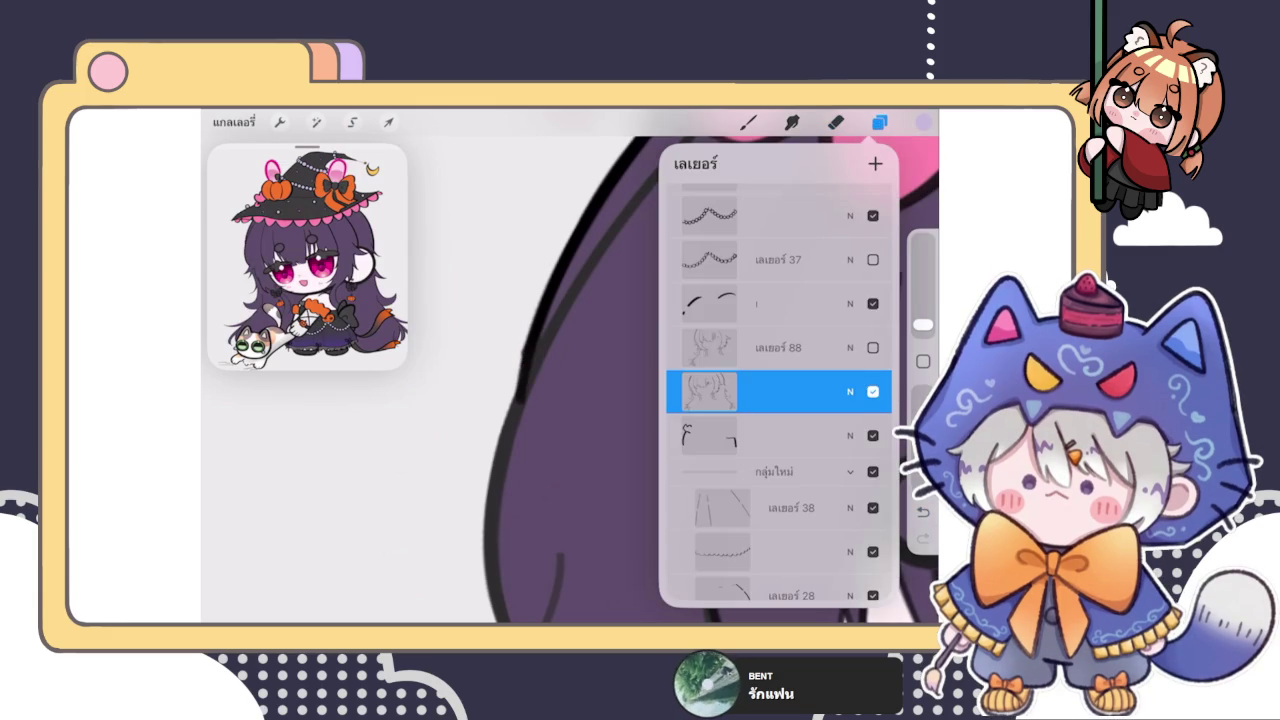
scroll(780, 400, up, 1)
scroll(780, 400, down, 3)
scroll(780, 400, down, 3)
scroll(780, 400, down, 3)
scroll(780, 400, down, 3)
click(780, 452)
click(835, 122)
click(507, 305)
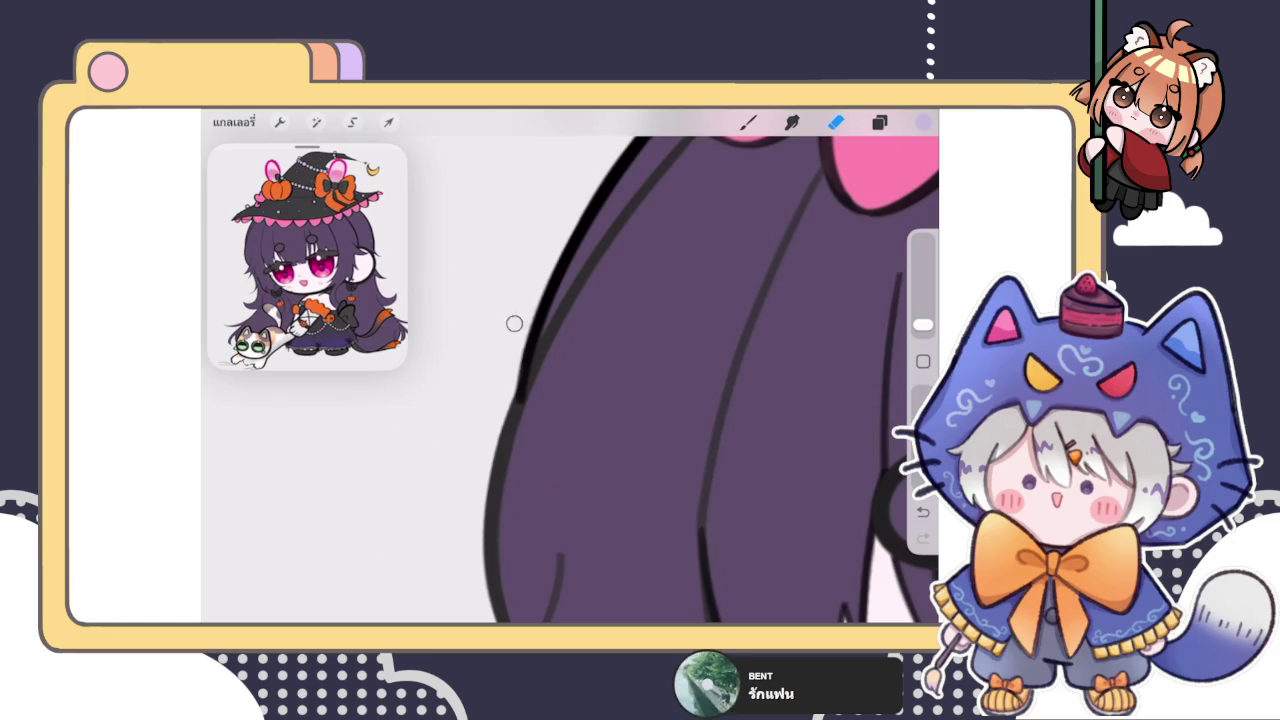
scroll(680, 380, down, 3)
scroll(680, 380, down, 3)
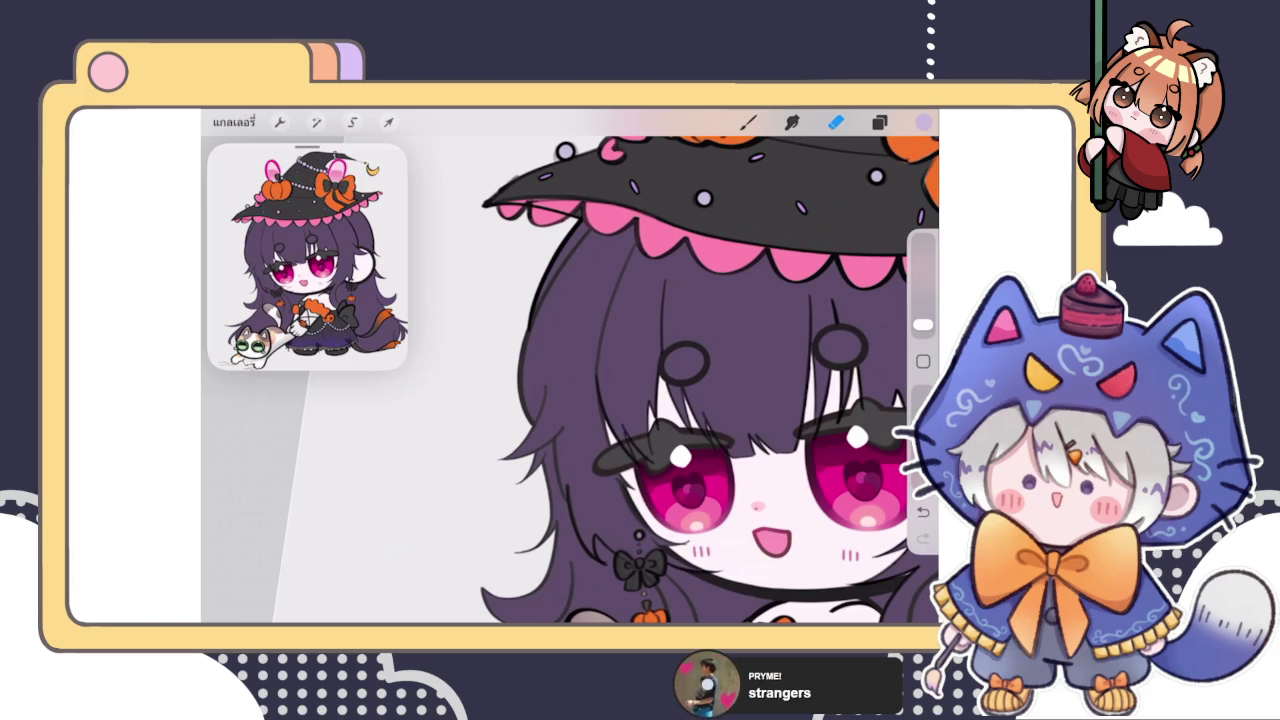
Step: Check the layer stack, then fit the whole illustration in view with E
click(879, 122)
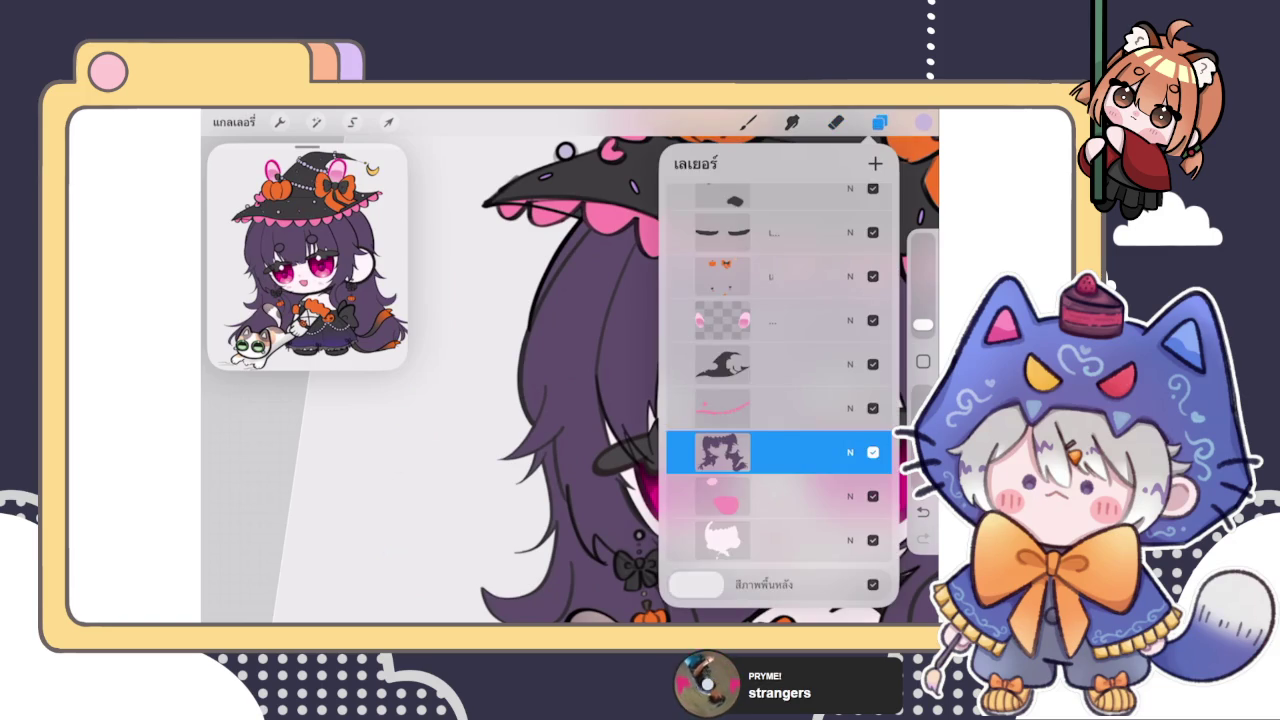
scroll(779, 393, up, 3)
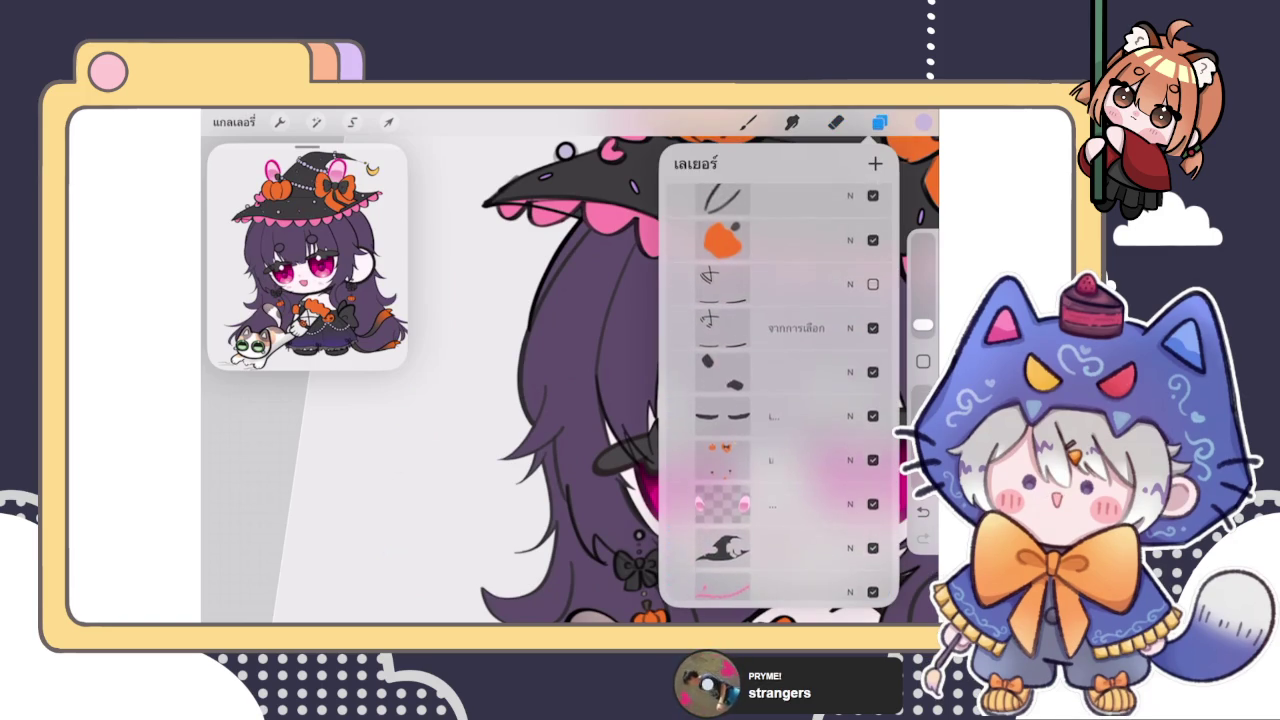
scroll(779, 393, up, 3)
scroll(779, 393, up, 3)
scroll(779, 393, up, 2)
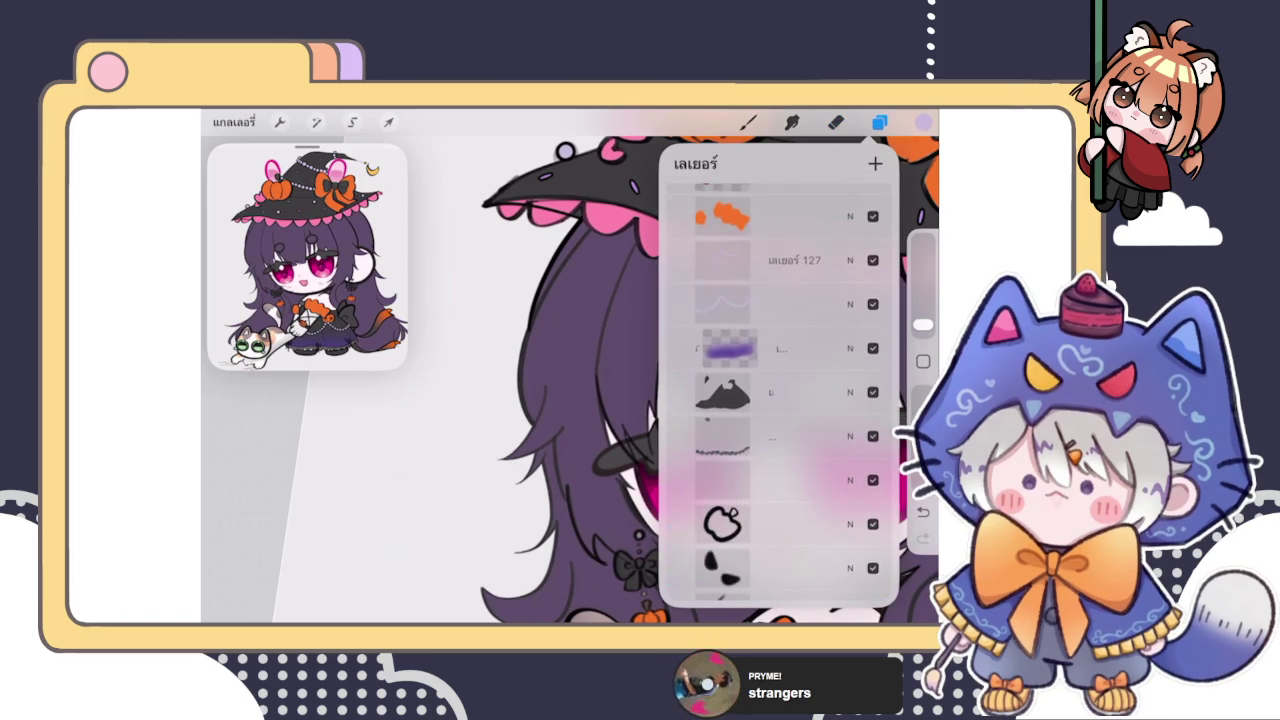
click(879, 122)
scroll(680, 380, down, 5)
key(e)
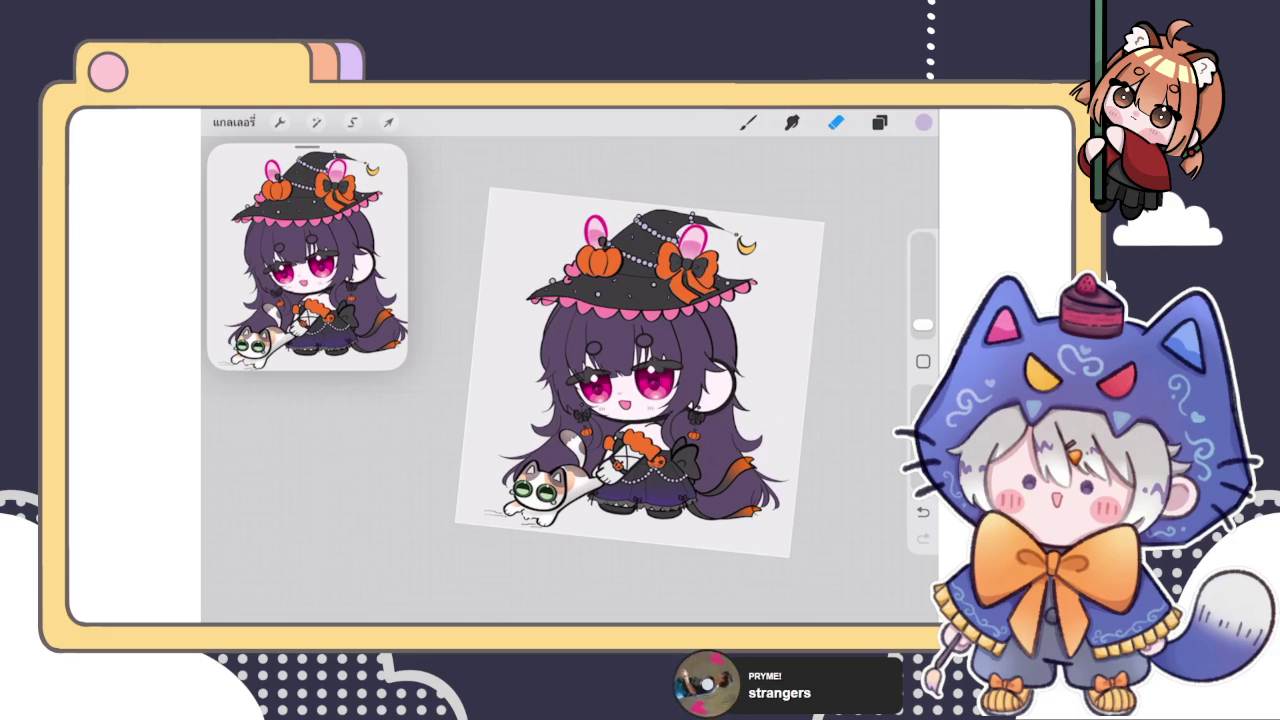
Step: Select the hat sketch layer and add a new blank layer above it
key(l)
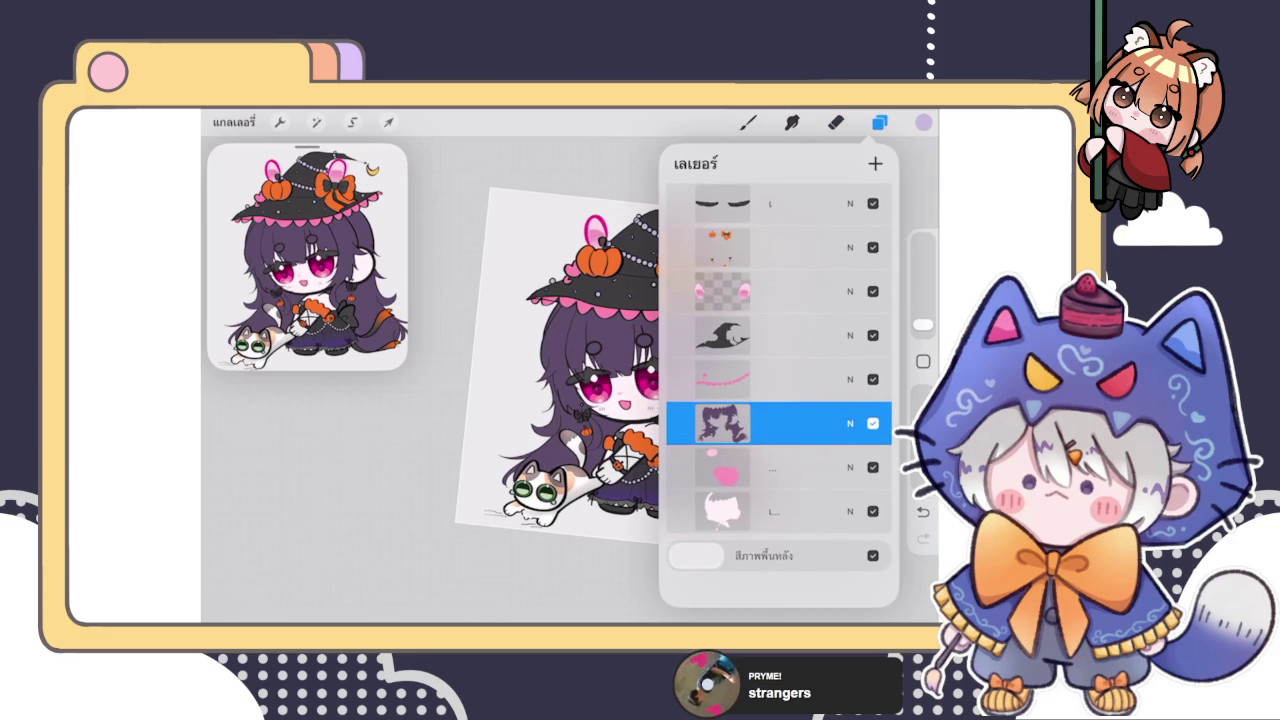
scroll(779, 390, up, 1)
scroll(779, 390, up, 3)
scroll(779, 390, up, 3)
scroll(779, 390, up, 3)
scroll(779, 390, up, 1)
scroll(779, 390, up, 3)
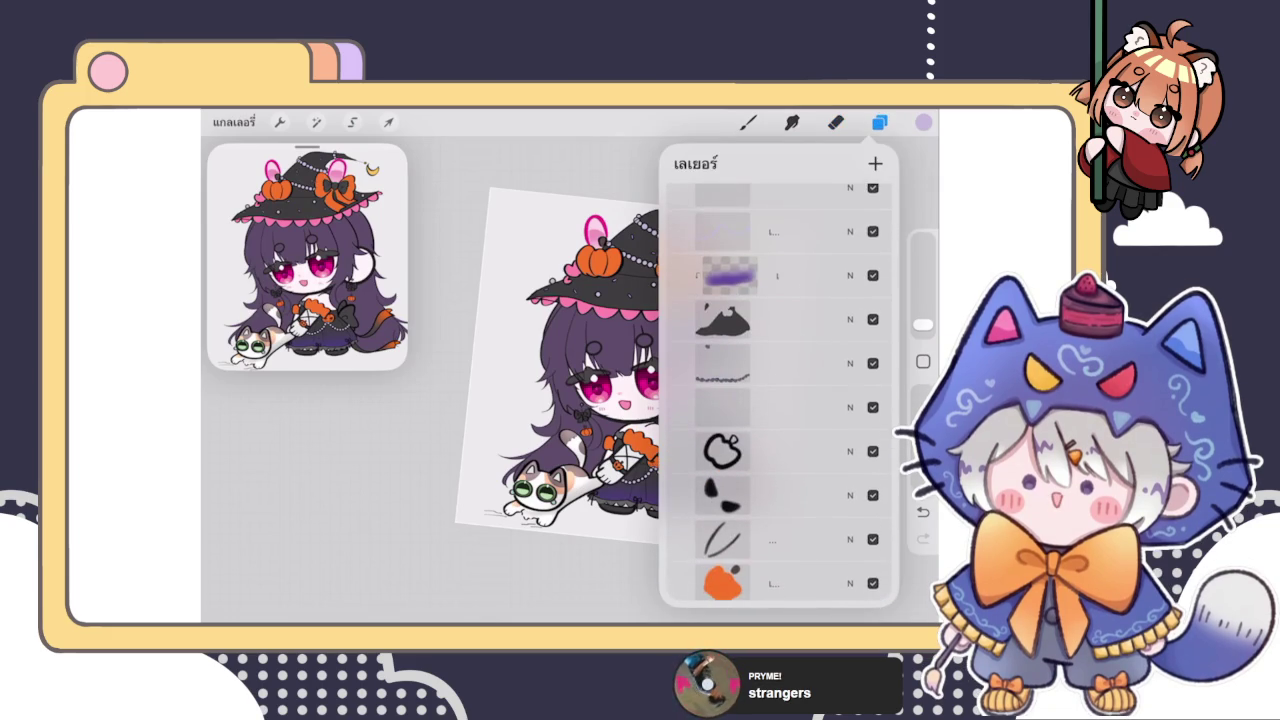
scroll(779, 390, up, 3)
scroll(779, 390, up, 3)
scroll(779, 390, up, 3)
scroll(779, 390, up, 3)
scroll(779, 390, up, 3)
scroll(779, 390, up, 2)
click(779, 465)
click(875, 163)
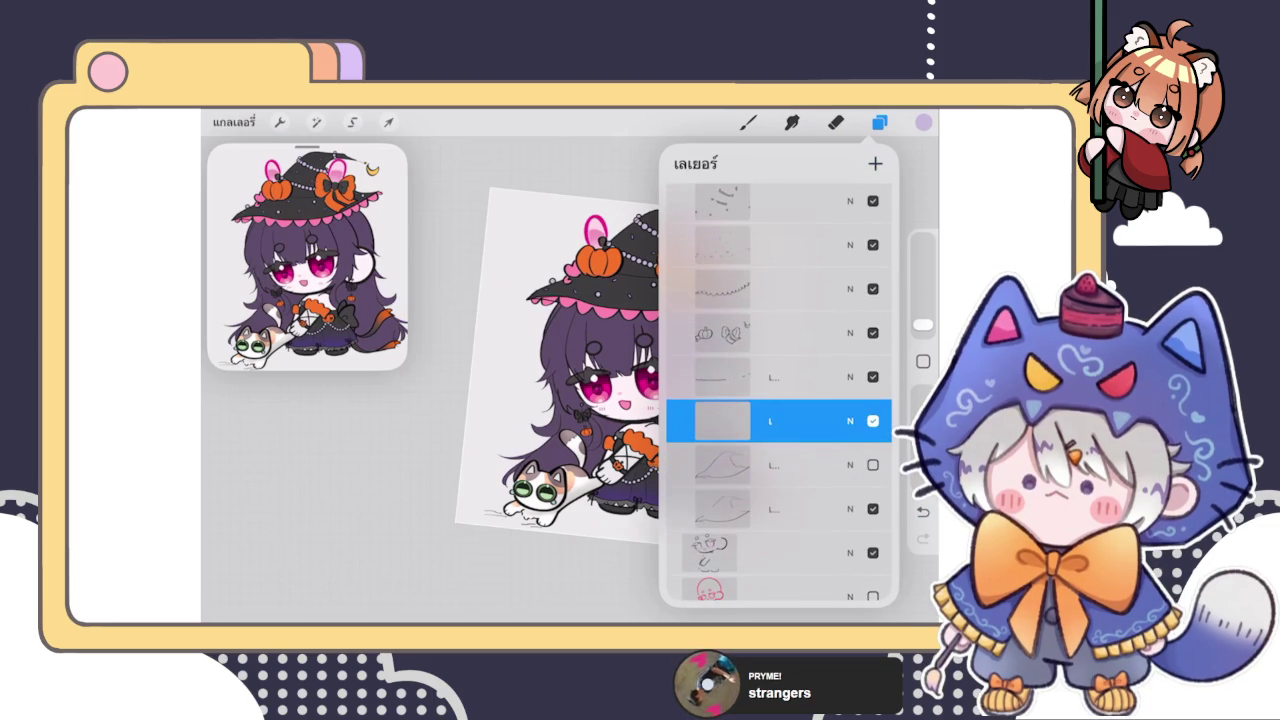
Step: Move the line layer so it sits just below the new layer
mouse_move(779, 377)
mouse_down()
mouse_move(815, 450)
mouse_move(779, 467)
mouse_up()
drag(722, 467, 722, 418)
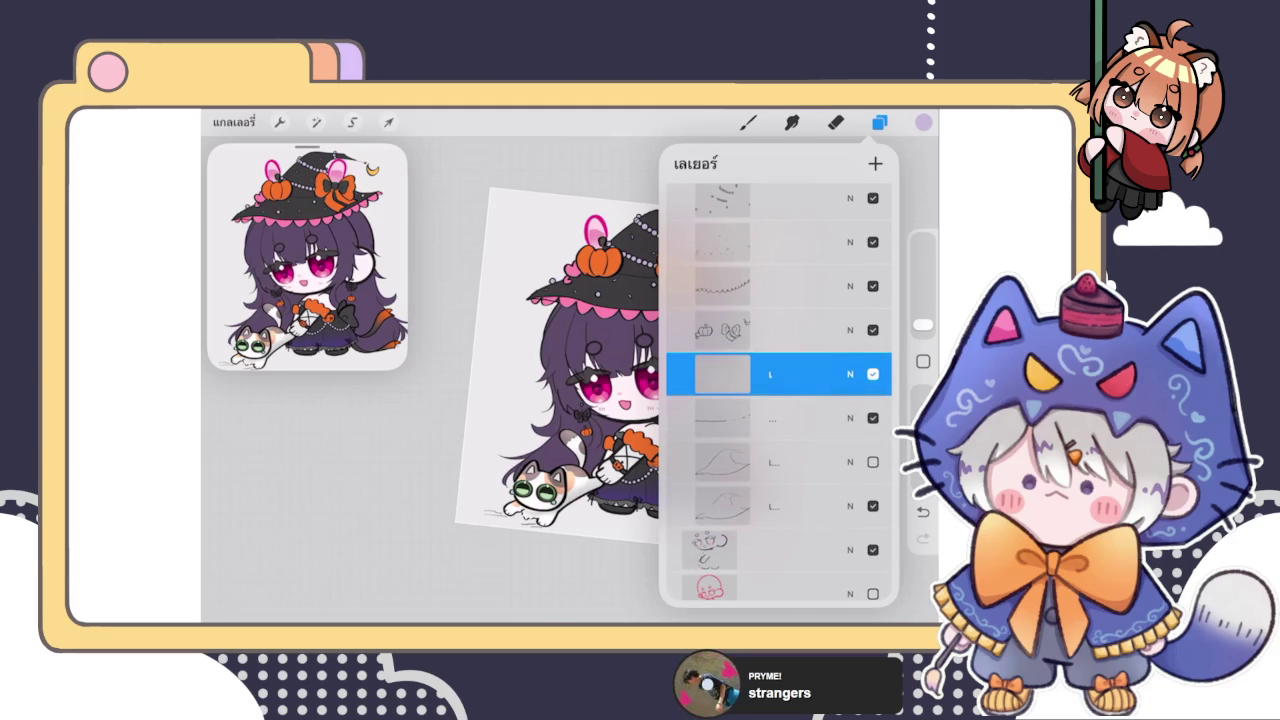
click(835, 122)
Step: Make the brush size smaller and choose black as the painting colour
drag(922, 323, 922, 305)
click(923, 122)
click(857, 449)
click(923, 122)
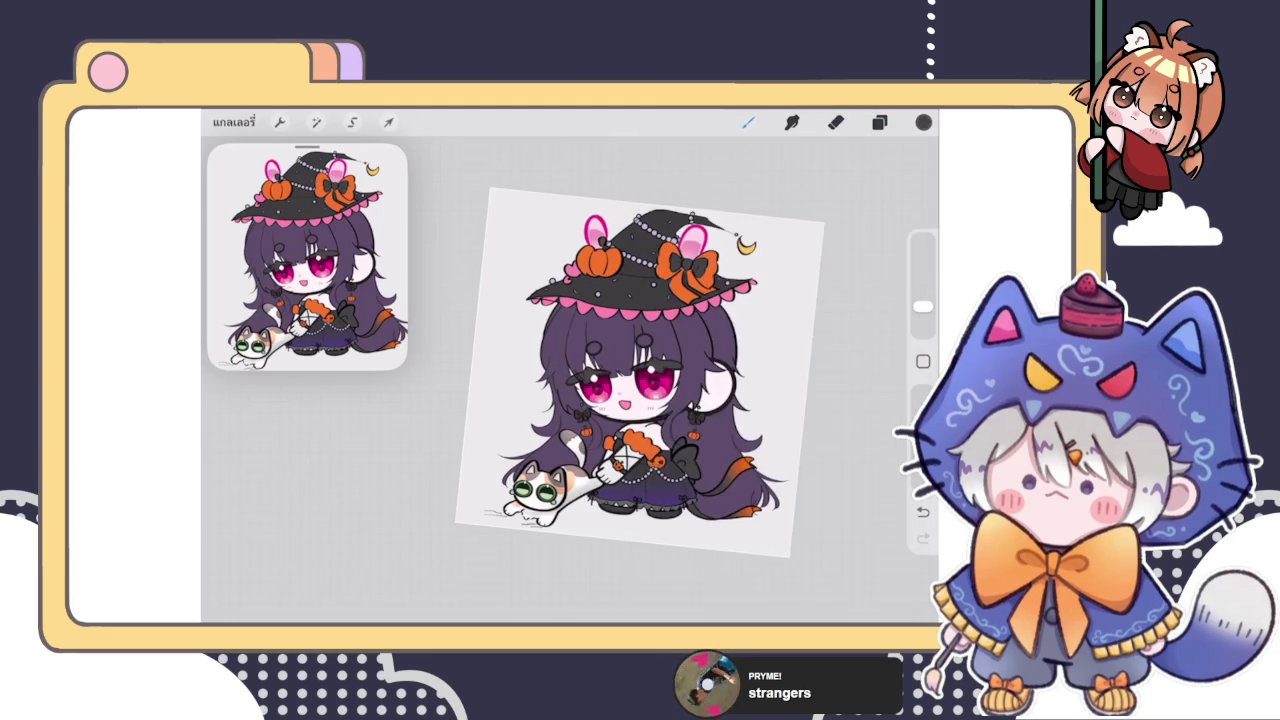
scroll(640, 380, up, 5)
drag(636, 324, 622, 368)
scroll(570, 415, up, 3)
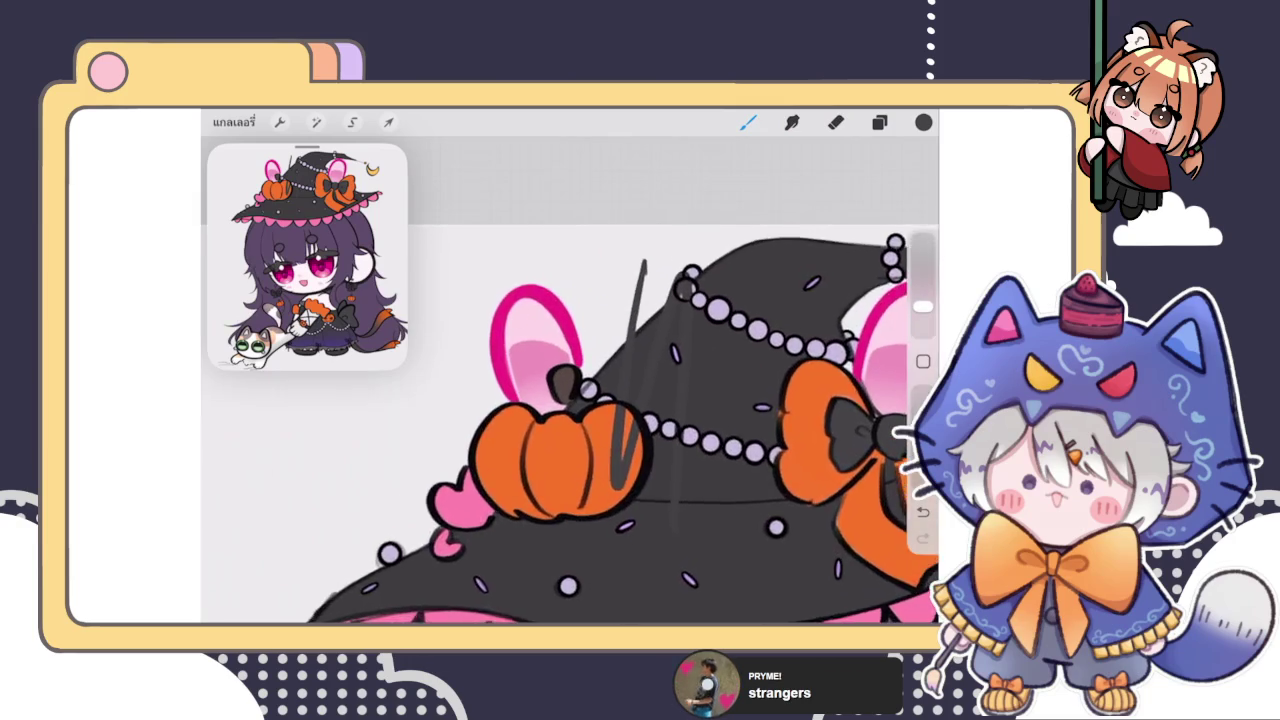
scroll(570, 400, up, 3)
click(923, 122)
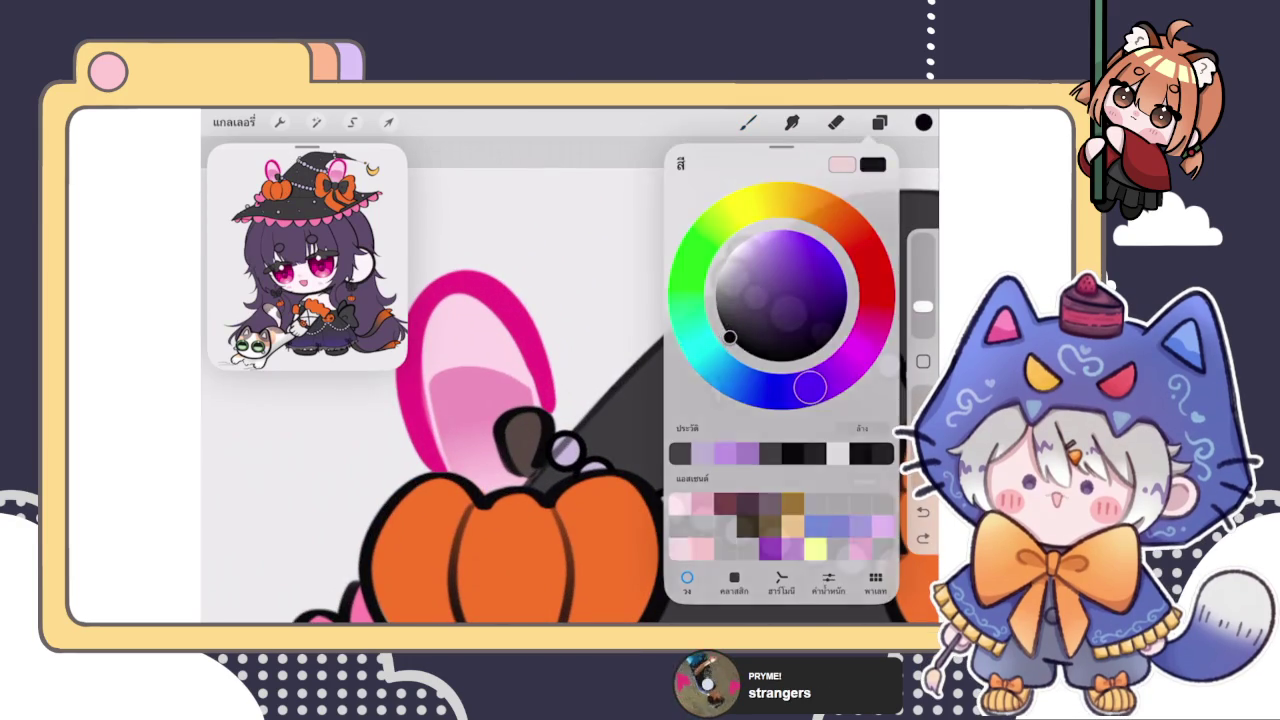
drag(600, 430, 715, 290)
key(ctrl+z)
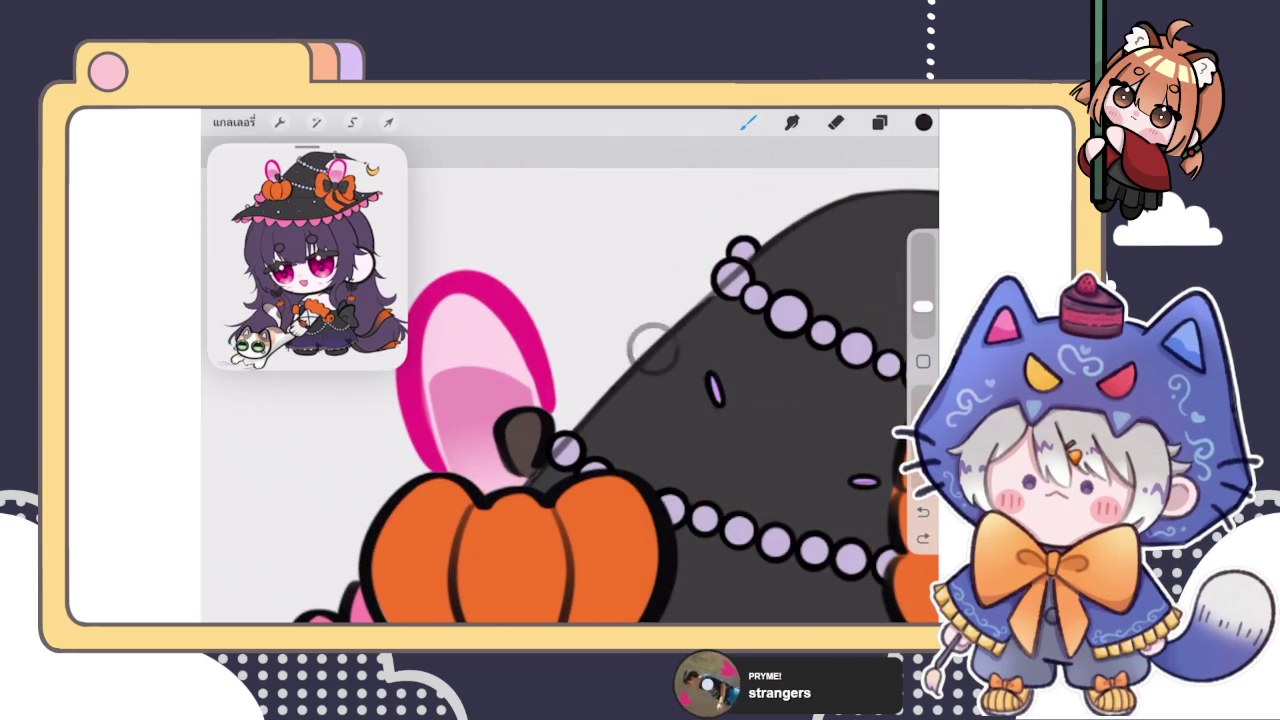
drag(652, 347, 605, 410)
key(ctrl+z)
click(879, 122)
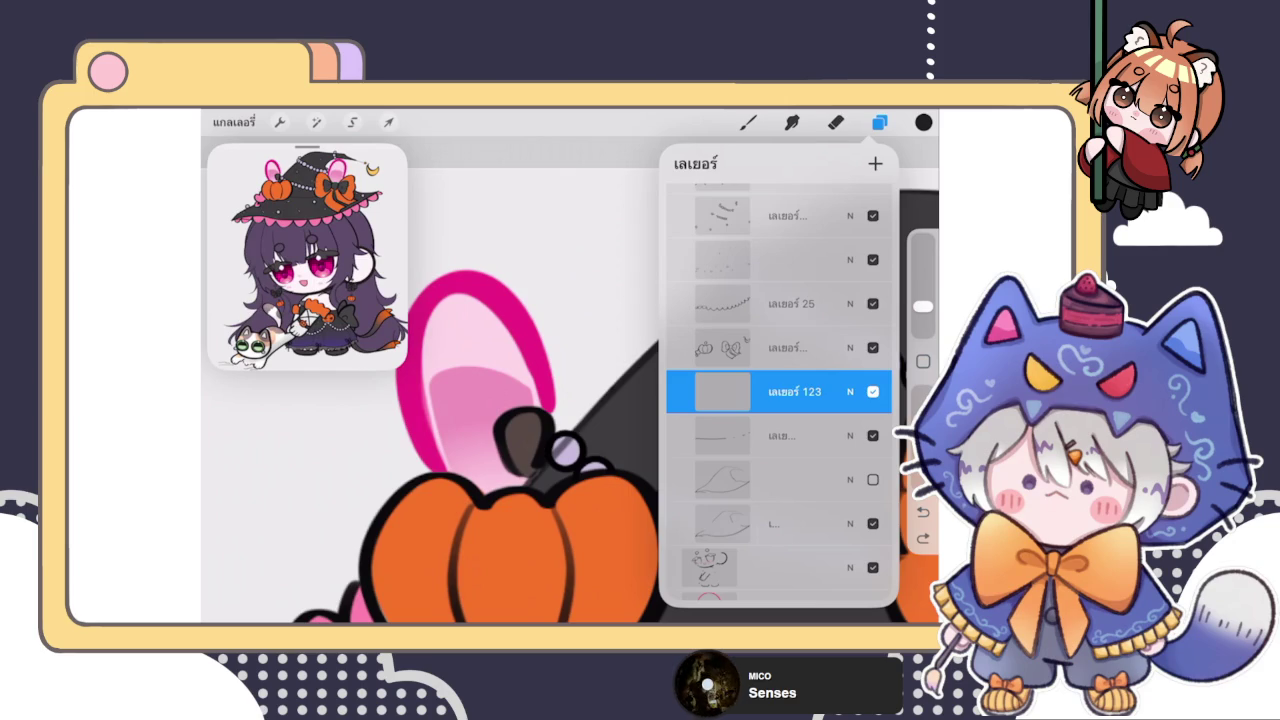
Step: Paint dark grey shading behind the pumpkin stem
scroll(513, 527, up, 2)
scroll(513, 527, up, 2)
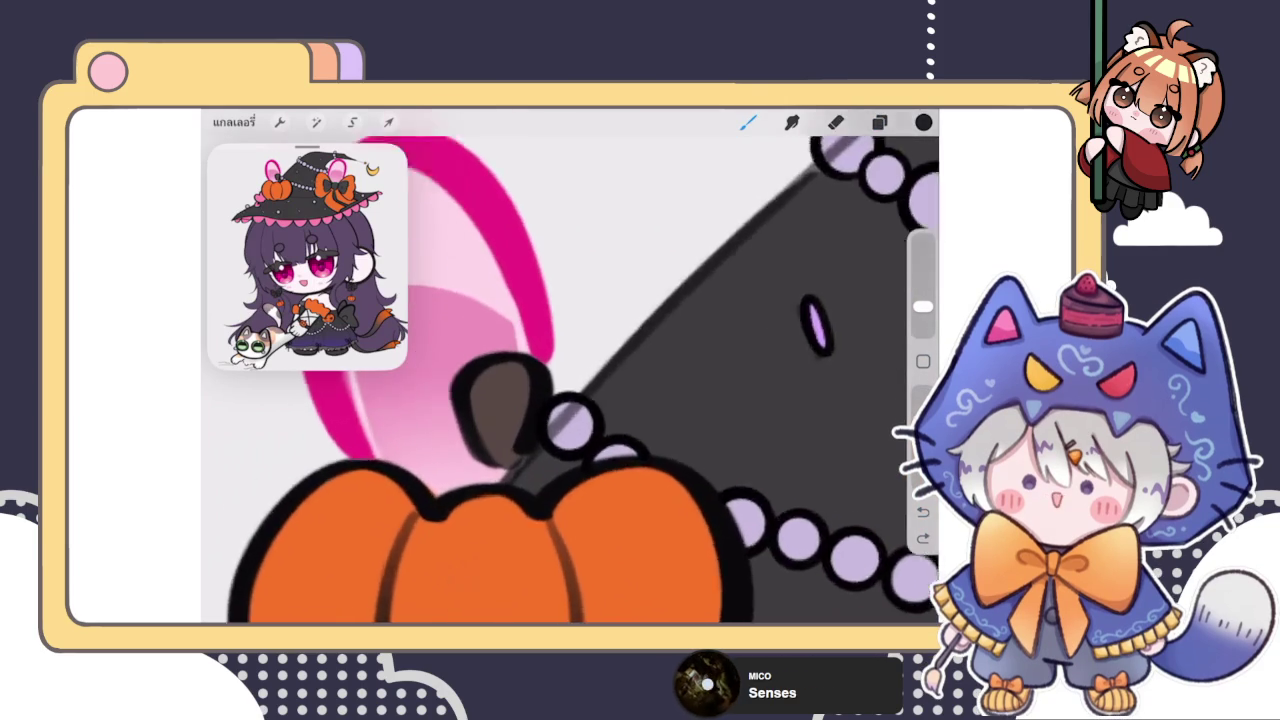
scroll(513, 527, up, 2)
drag(592, 390, 534, 447)
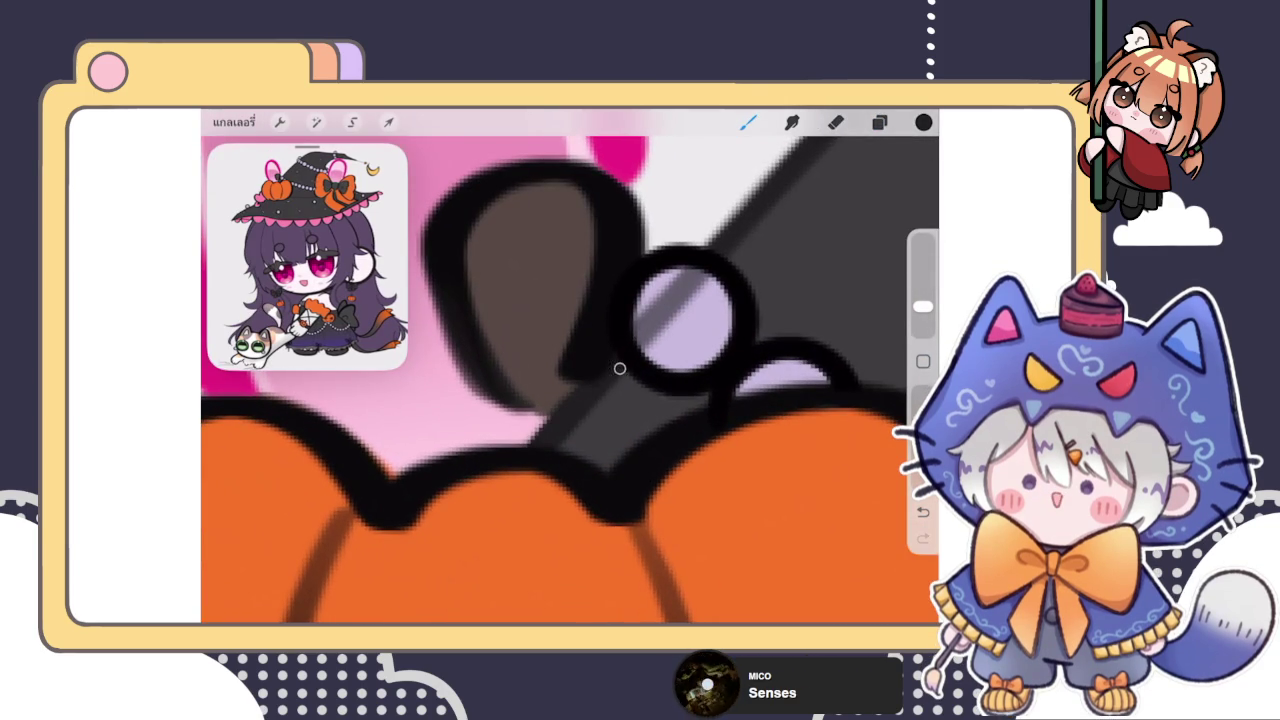
drag(594, 377, 523, 454)
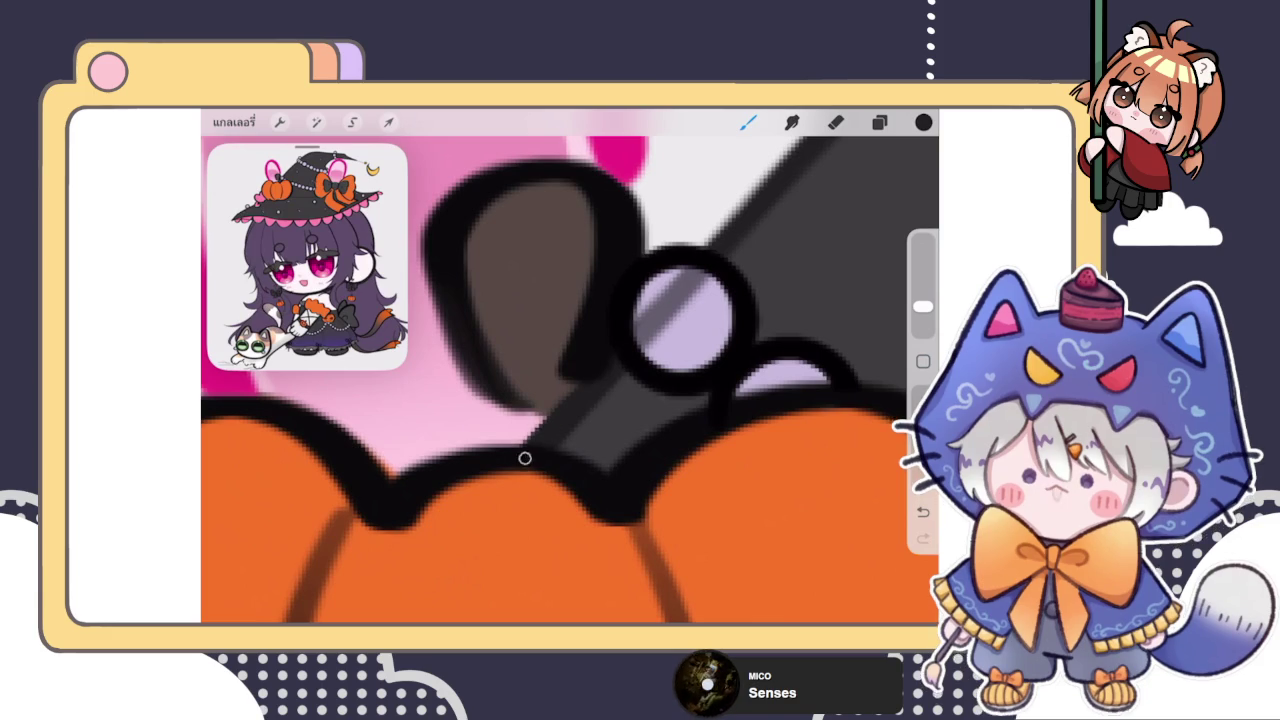
scroll(616, 371, down, 10)
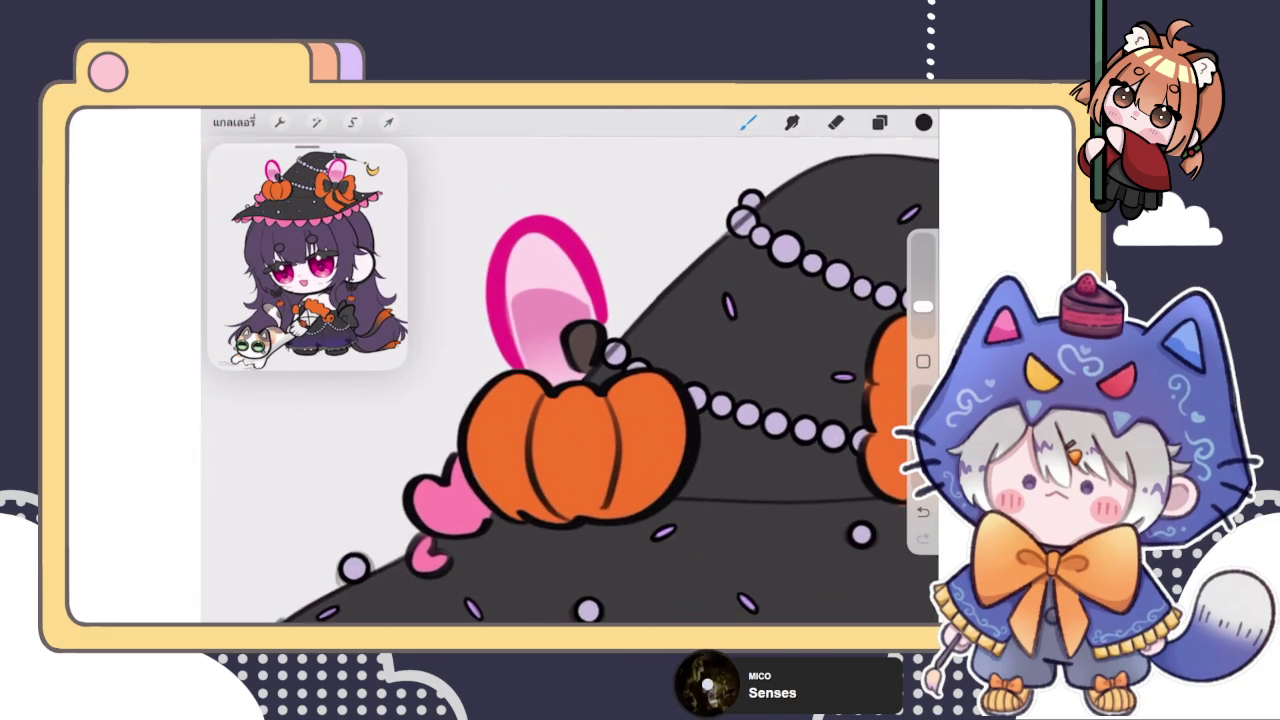
scroll(600, 360, up, 5)
scroll(600, 360, up, 5)
Step: Select the lower layer and erase the stray grey line crossing the lilac bead
click(879, 122)
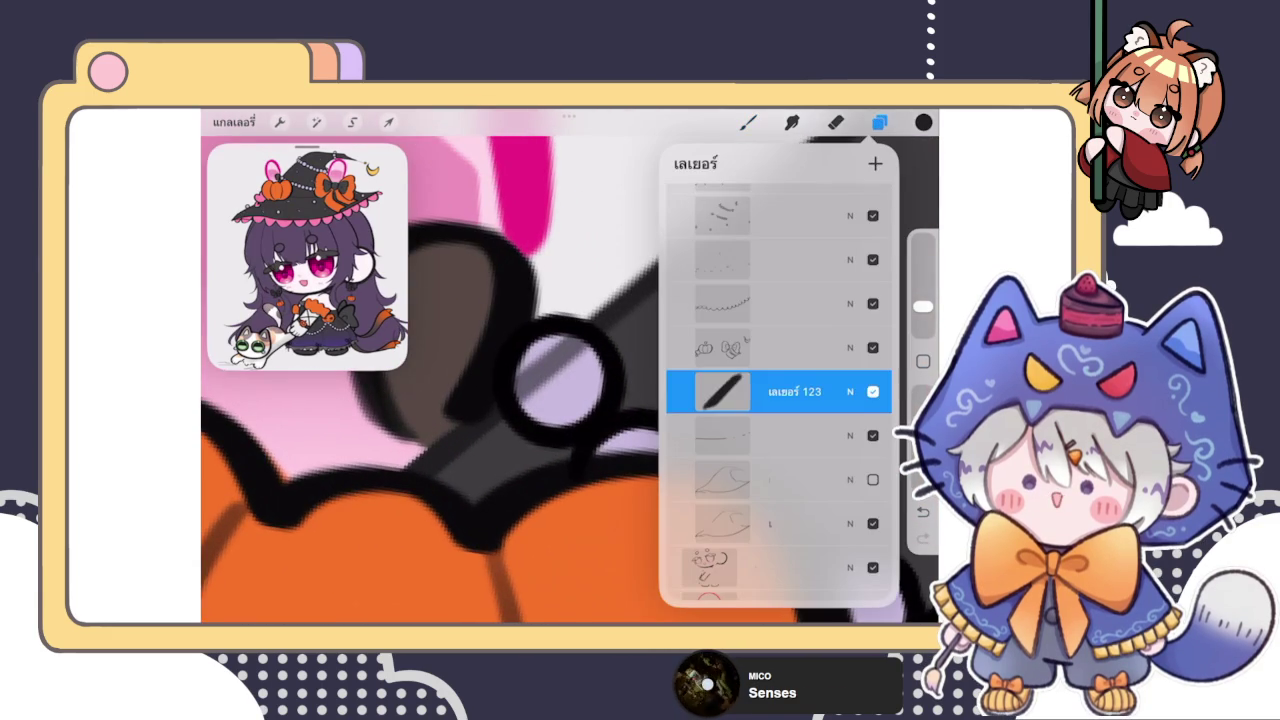
click(780, 479)
click(780, 523)
click(836, 122)
mouse_move(560, 365)
mouse_down()
mouse_move(531, 378)
mouse_move(585, 362)
mouse_move(595, 372)
mouse_up()
scroll(570, 380, down, 3)
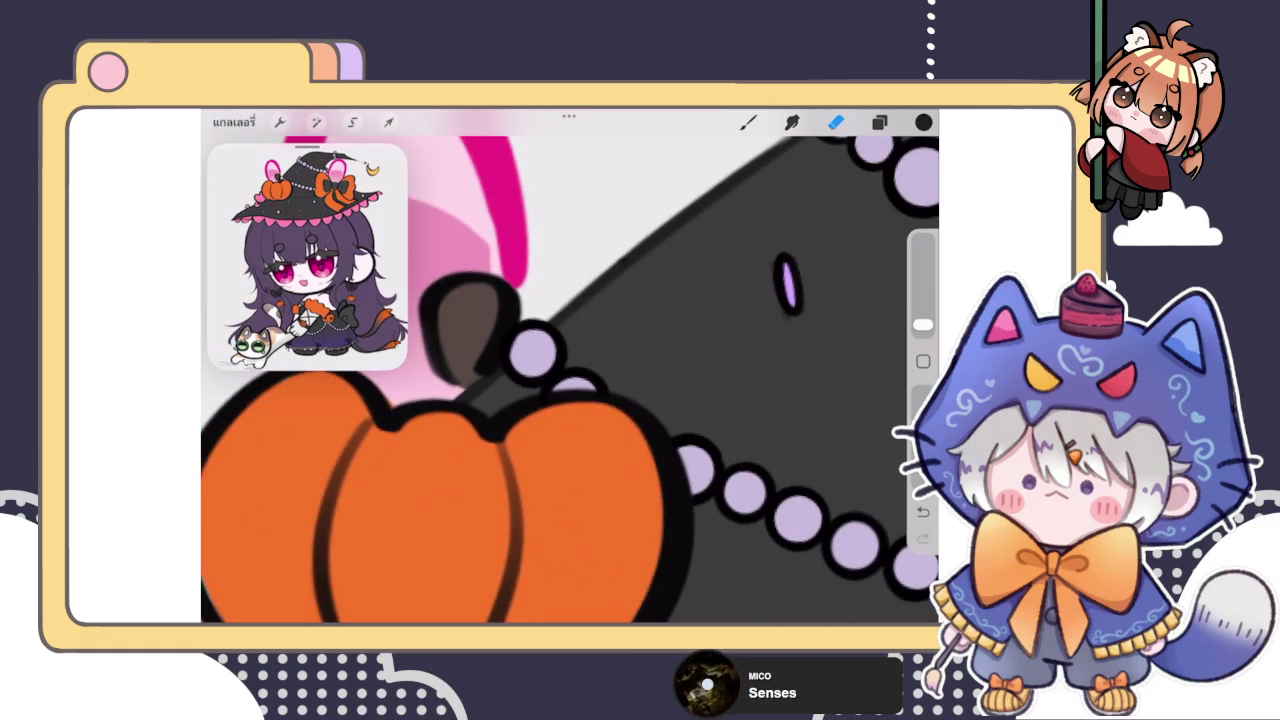
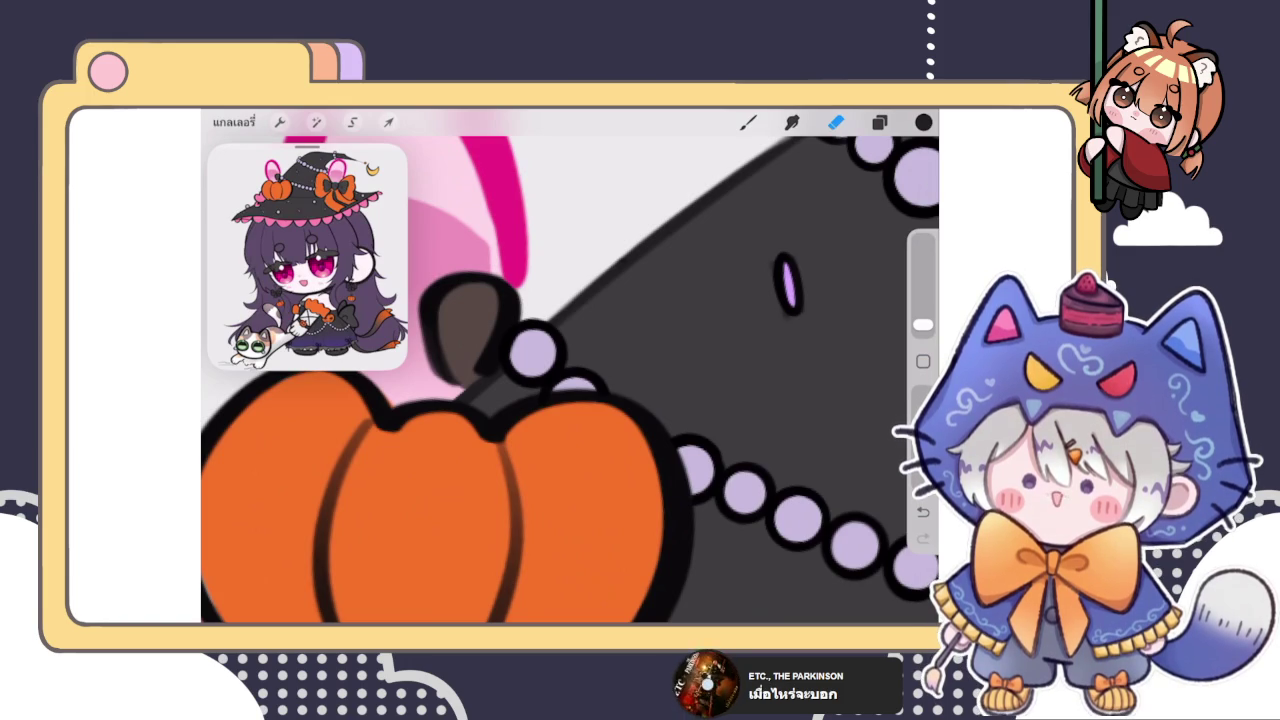
Step: Select the layer holding the outline strokes in the Layers list
scroll(570, 380, down, 3)
scroll(570, 380, down, 3)
scroll(570, 380, down, 3)
scroll(700, 380, up, 3)
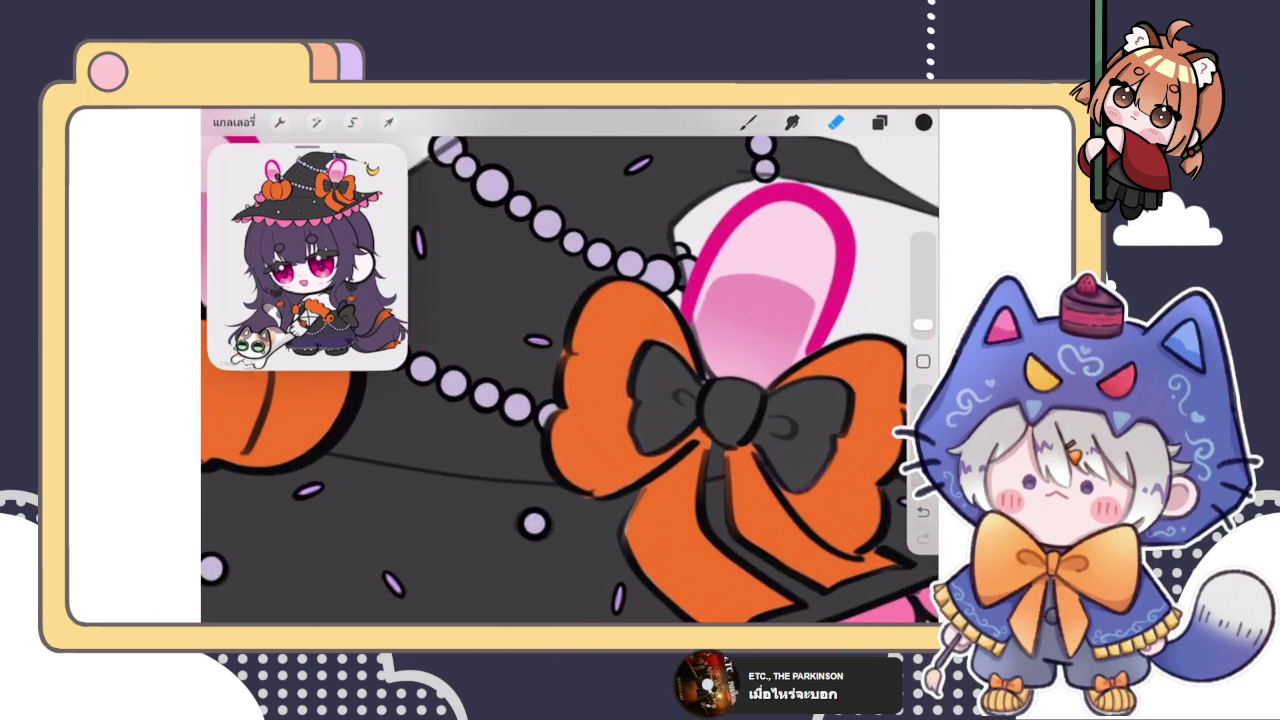
scroll(700, 380, down, 3)
scroll(700, 380, up, 3)
scroll(570, 400, down, 3)
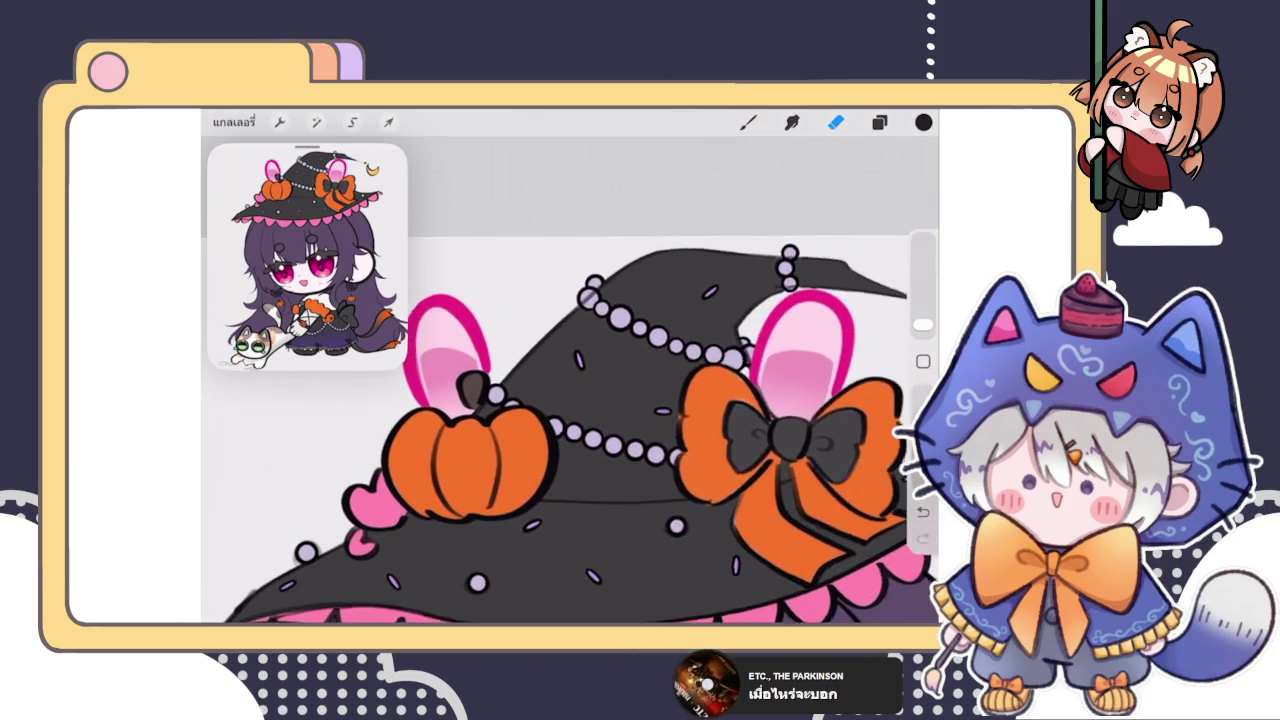
scroll(570, 400, up, 3)
click(879, 122)
click(780, 259)
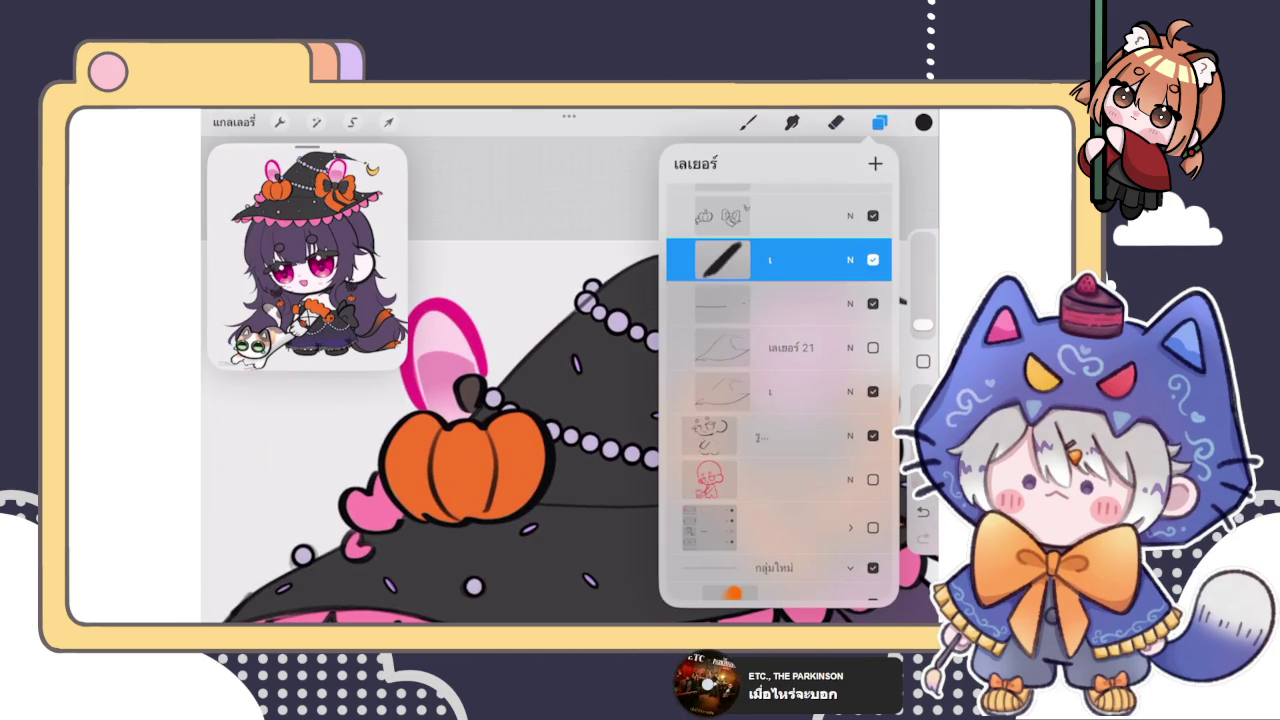
click(748, 122)
Step: Try several dark straight-line strokes along the diagonal hat edge, redrawing each attempt
scroll(570, 380, down, 3)
scroll(570, 380, up, 4)
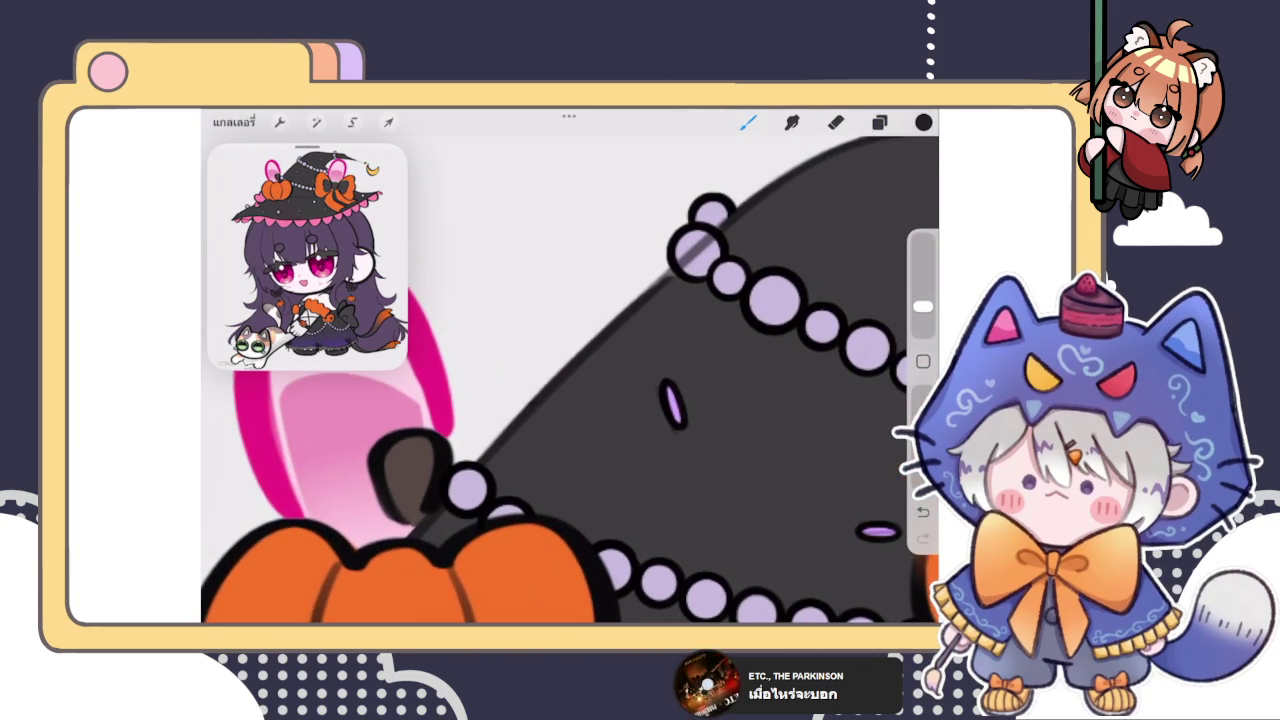
drag(474, 468, 674, 266)
key(ctrl+z)
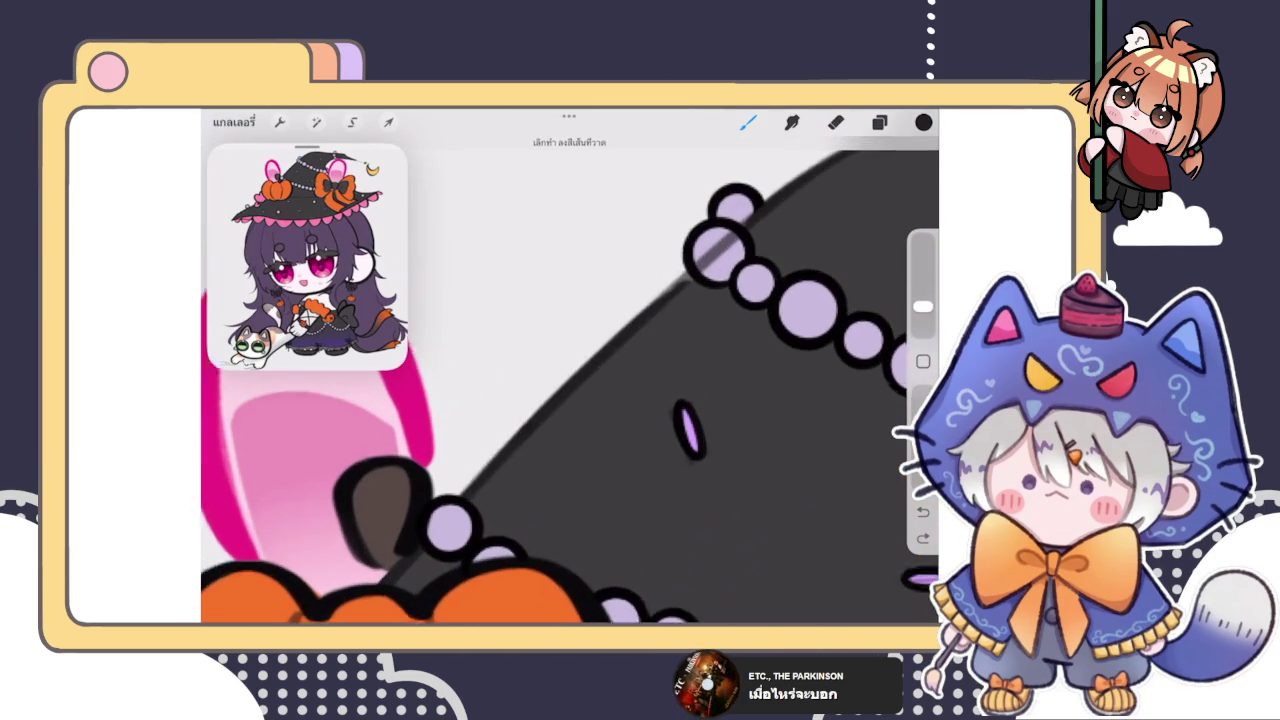
drag(450, 508, 652, 295)
click(572, 145)
click(471, 484)
drag(471, 484, 715, 270)
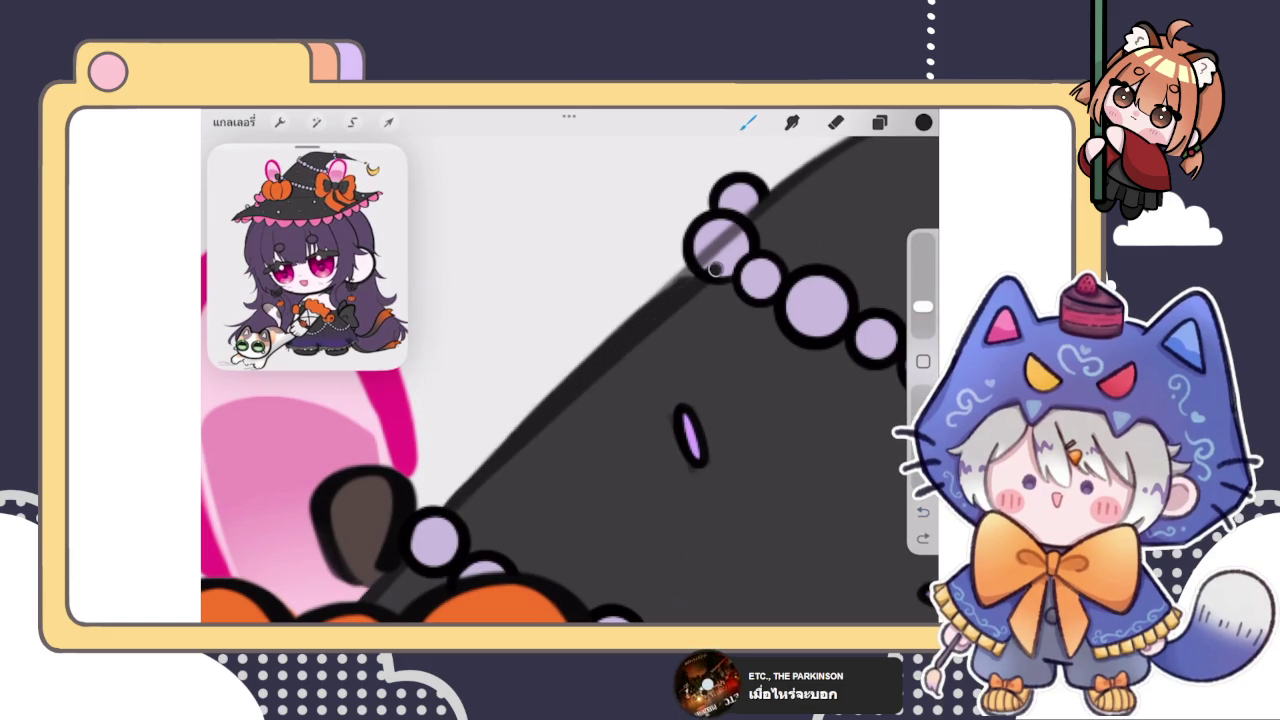
click(570, 145)
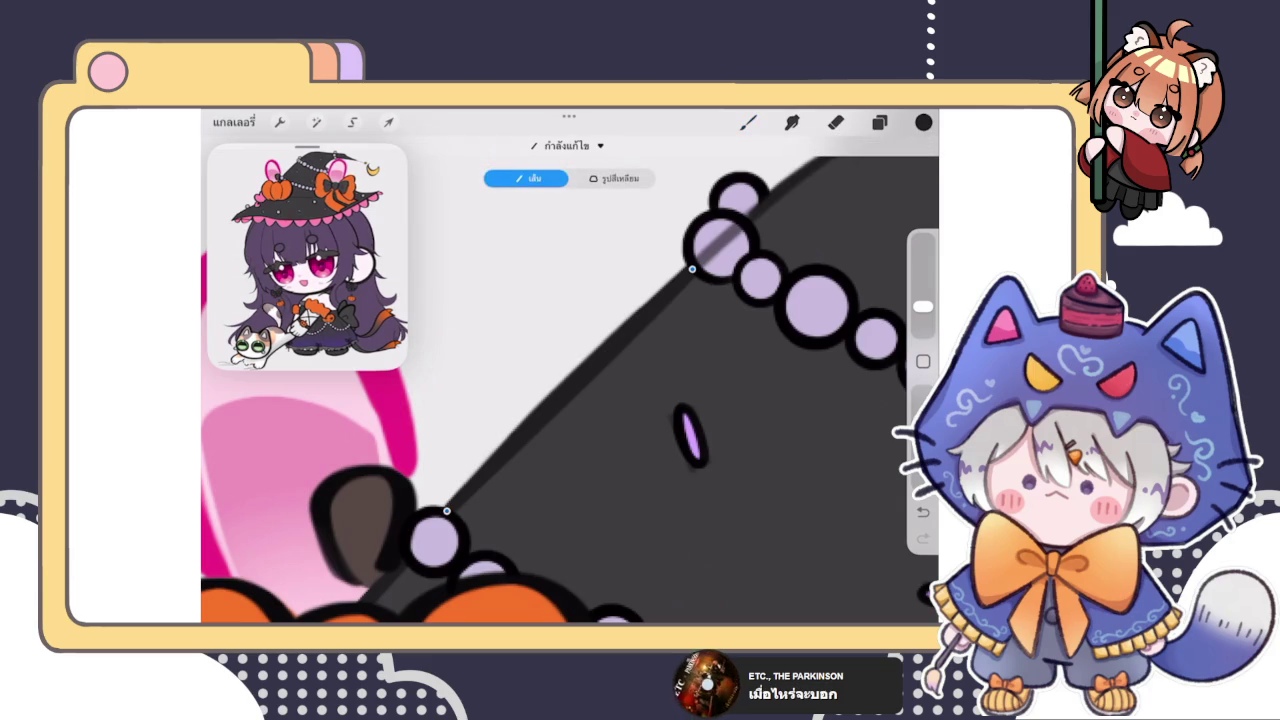
click(460, 494)
Step: Draw the final edge stroke to the bead chain, bend it into a curve, and commit
drag(460, 494, 694, 268)
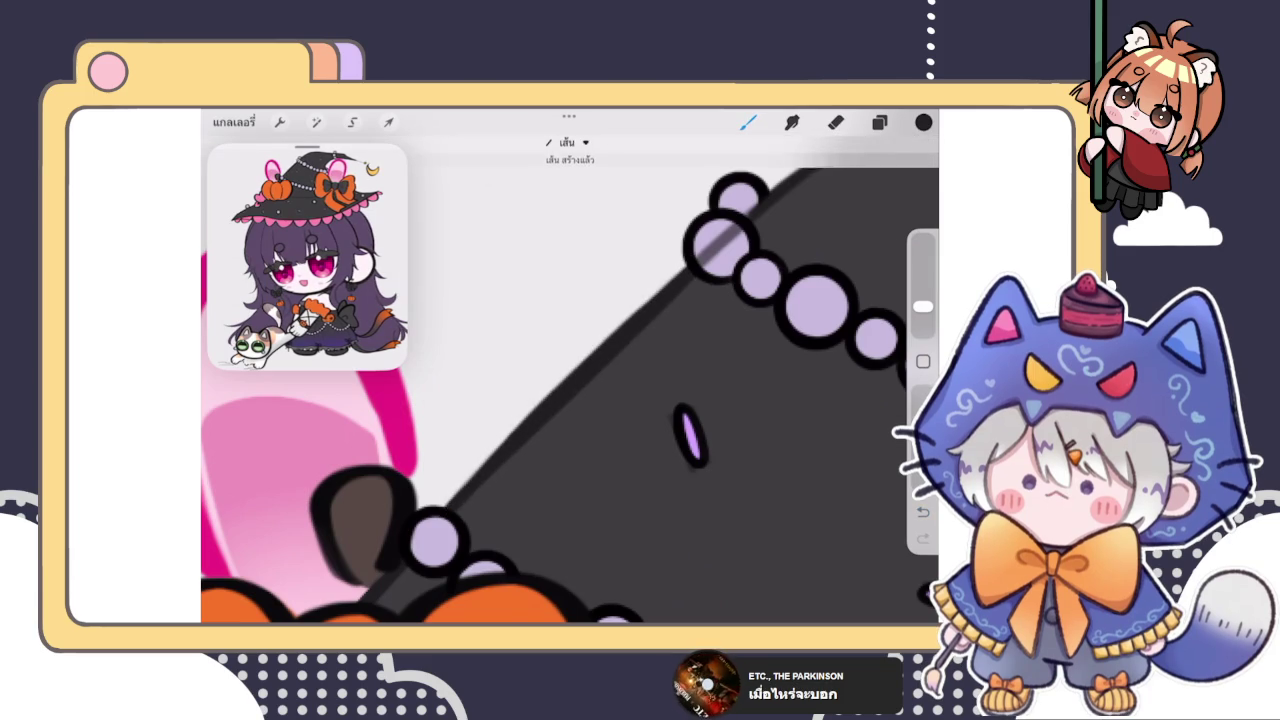
click(602, 174)
mouse_move(449, 508)
mouse_down()
mouse_move(442, 527)
mouse_move(446, 513)
mouse_up()
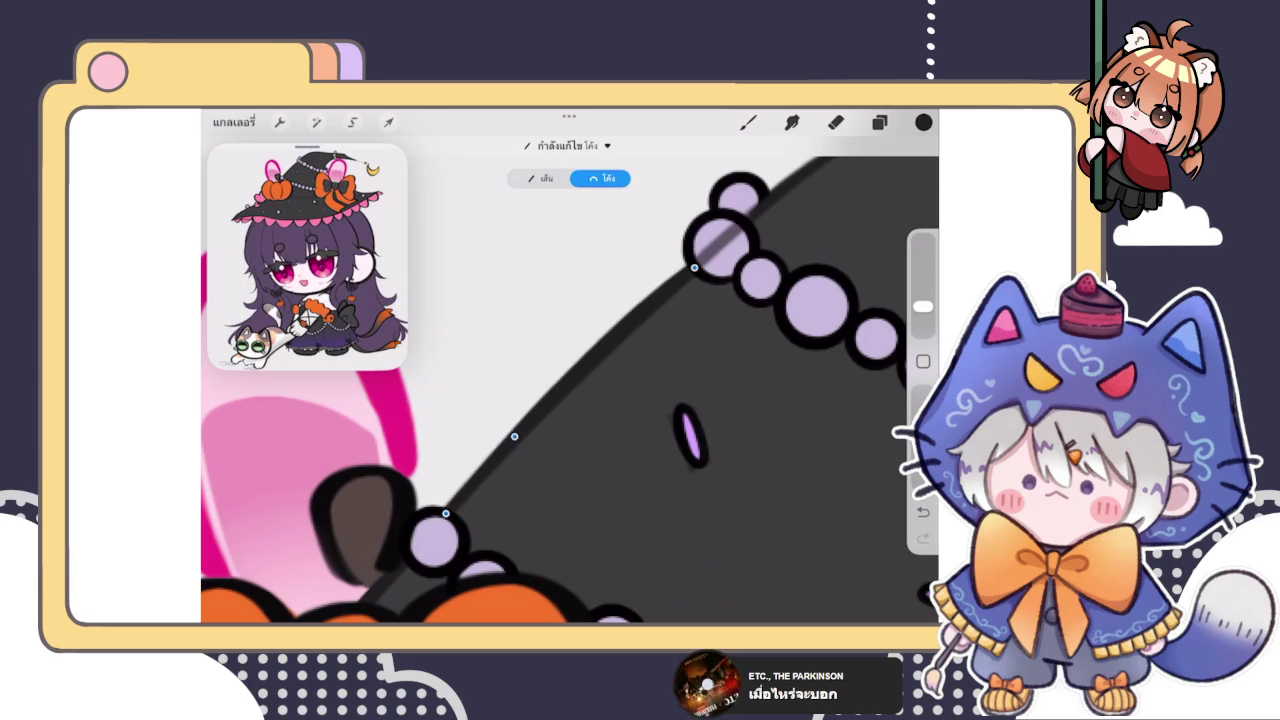
click(748, 122)
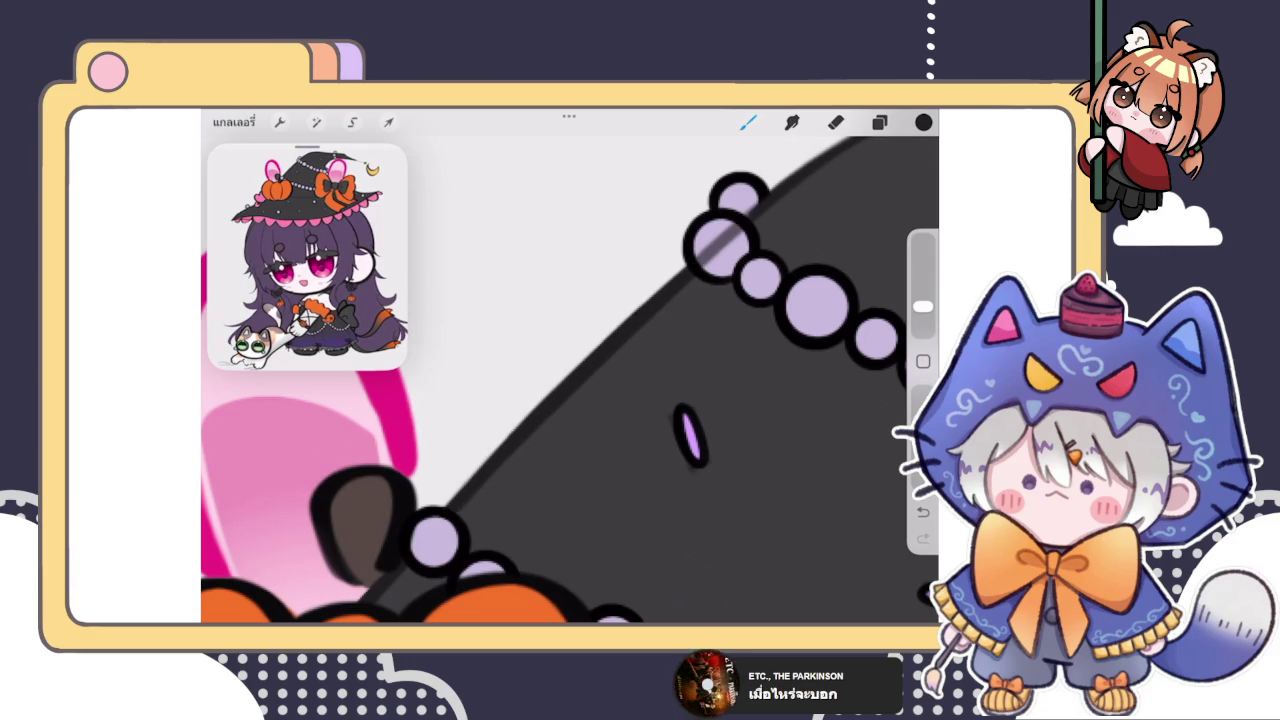
scroll(570, 380, down, 5)
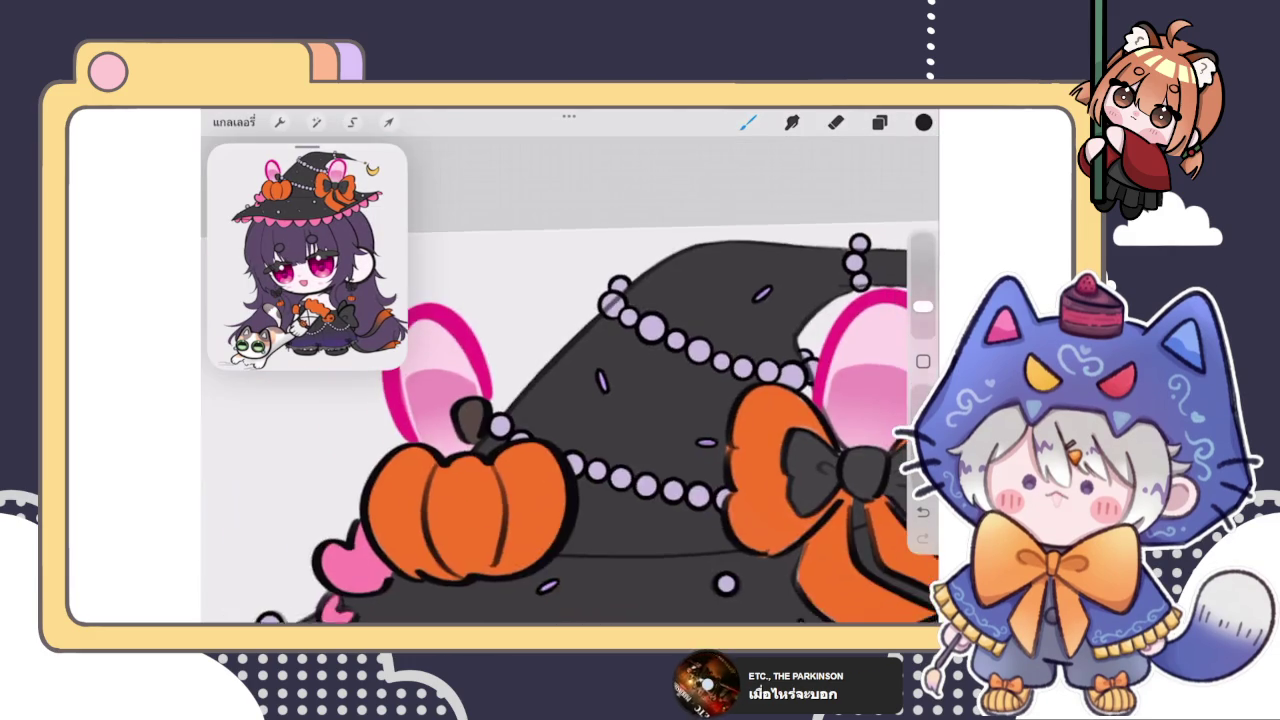
Step: Zoom out to review the finished hat and calico cat, then show the layers list
scroll(570, 400, down, 3)
scroll(570, 400, down, 2)
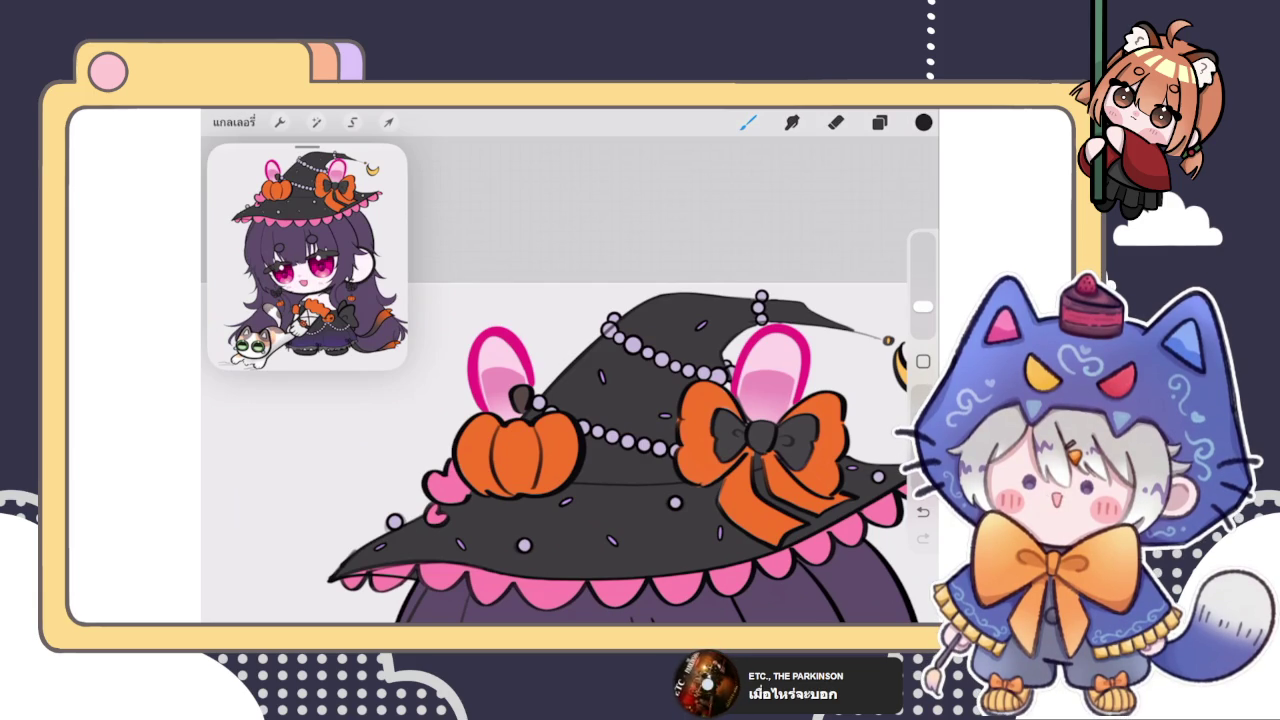
scroll(560, 450, down, 3)
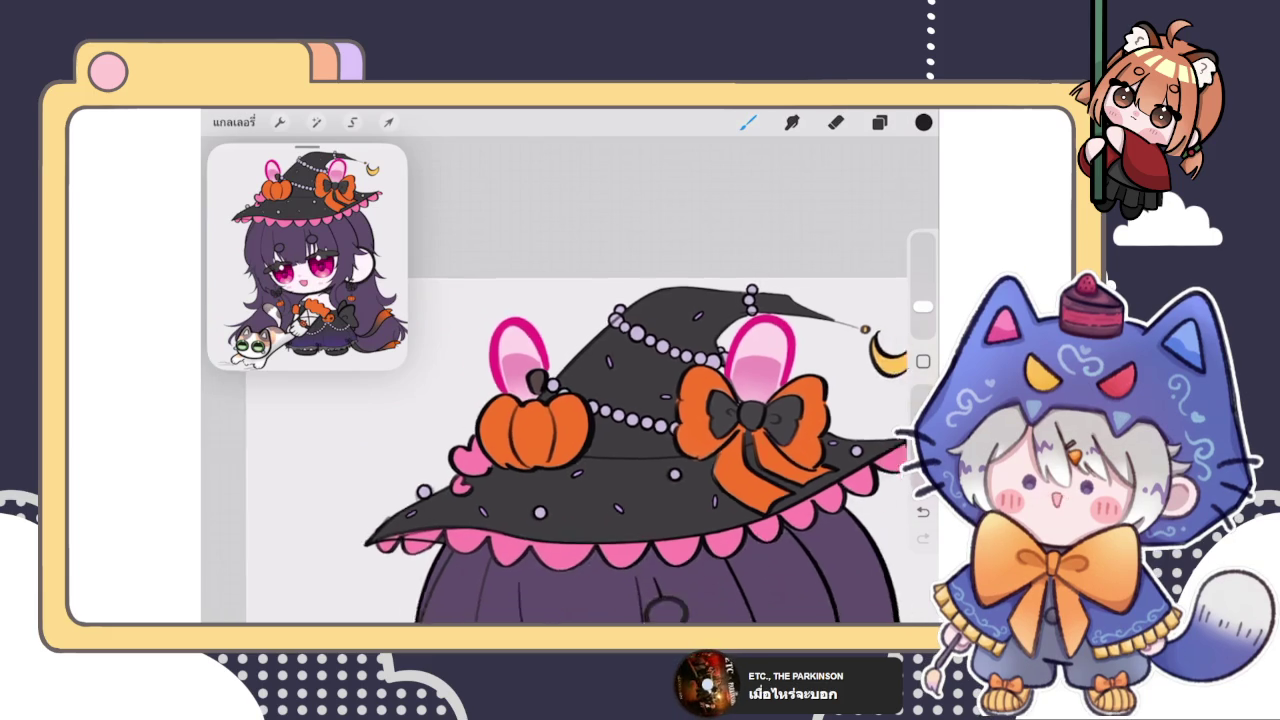
scroll(560, 450, down, 2)
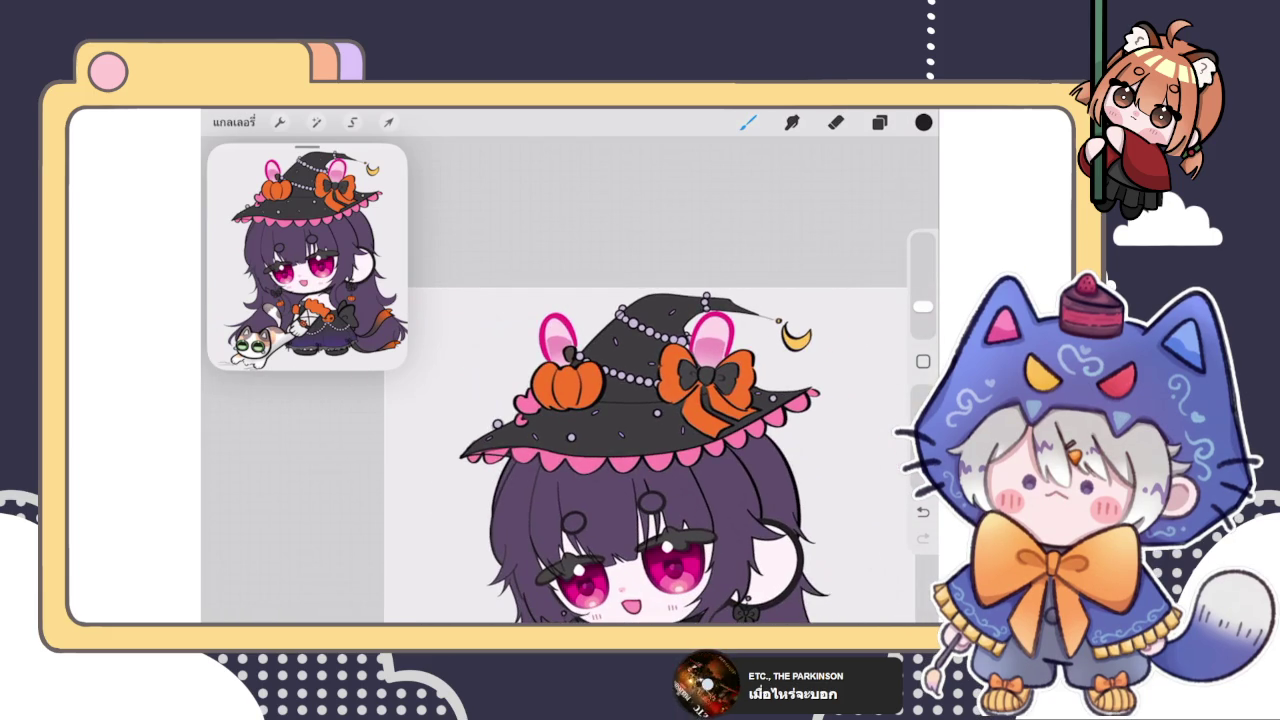
scroll(560, 450, down, 2)
scroll(560, 420, up, 2)
scroll(560, 420, up, 2)
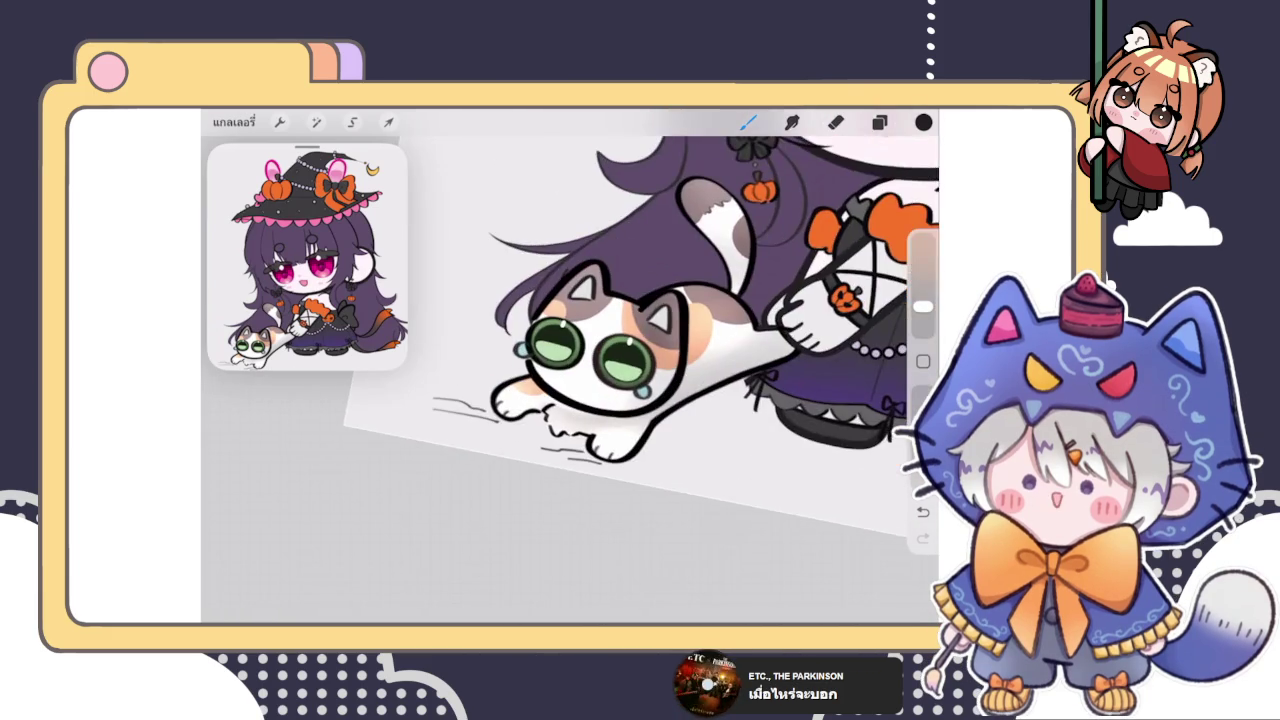
scroll(560, 400, up, 2)
scroll(570, 360, down, 3)
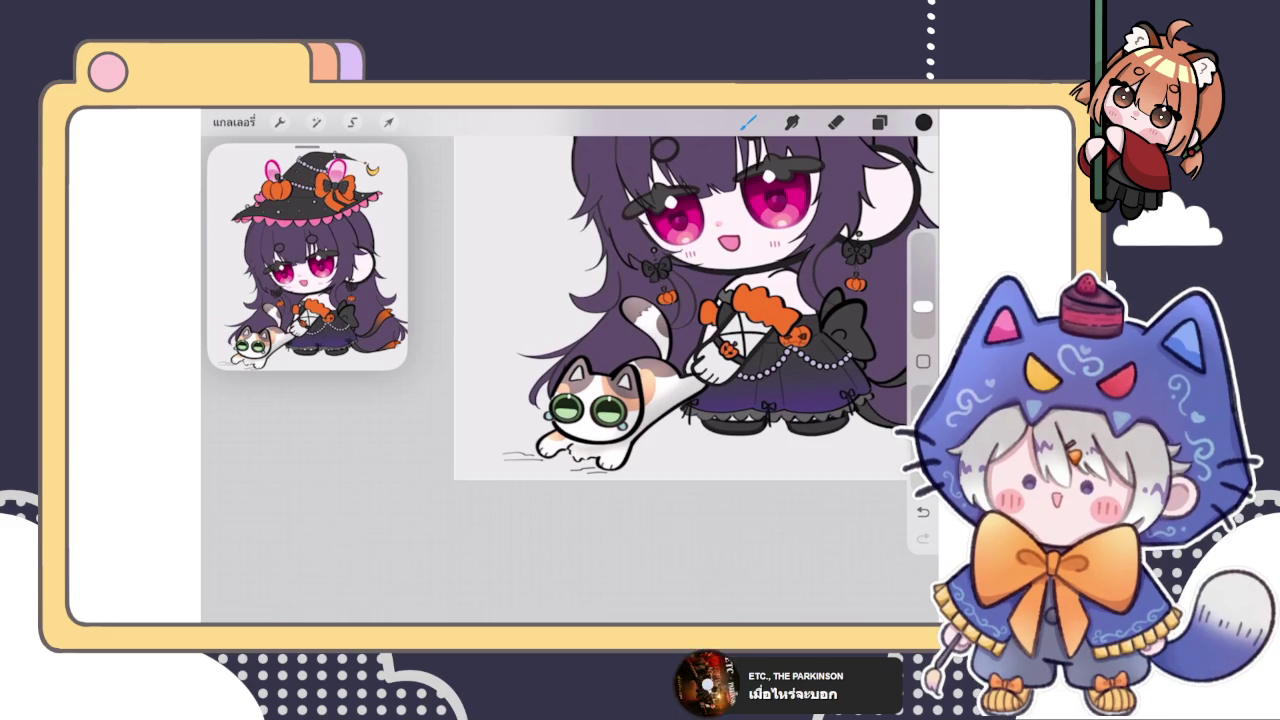
scroll(680, 300, up, 2)
scroll(680, 300, up, 2)
scroll(600, 380, up, 3)
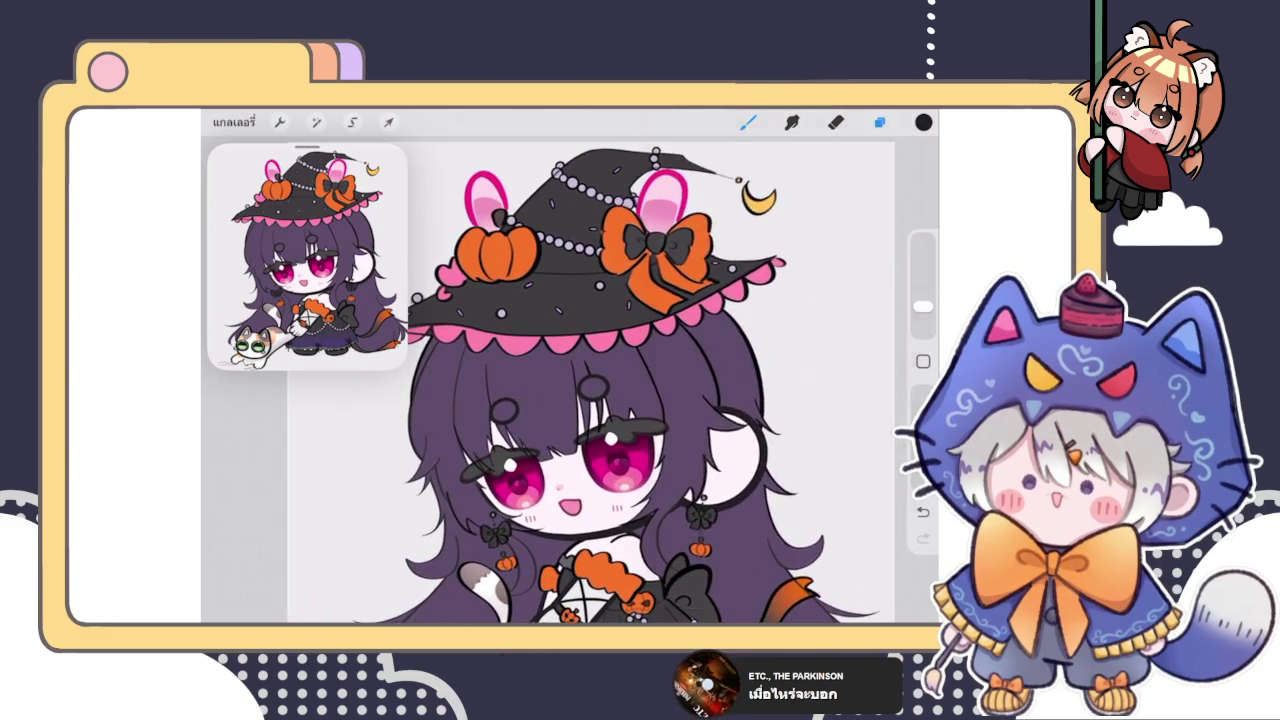
click(879, 122)
scroll(778, 400, up, 2)
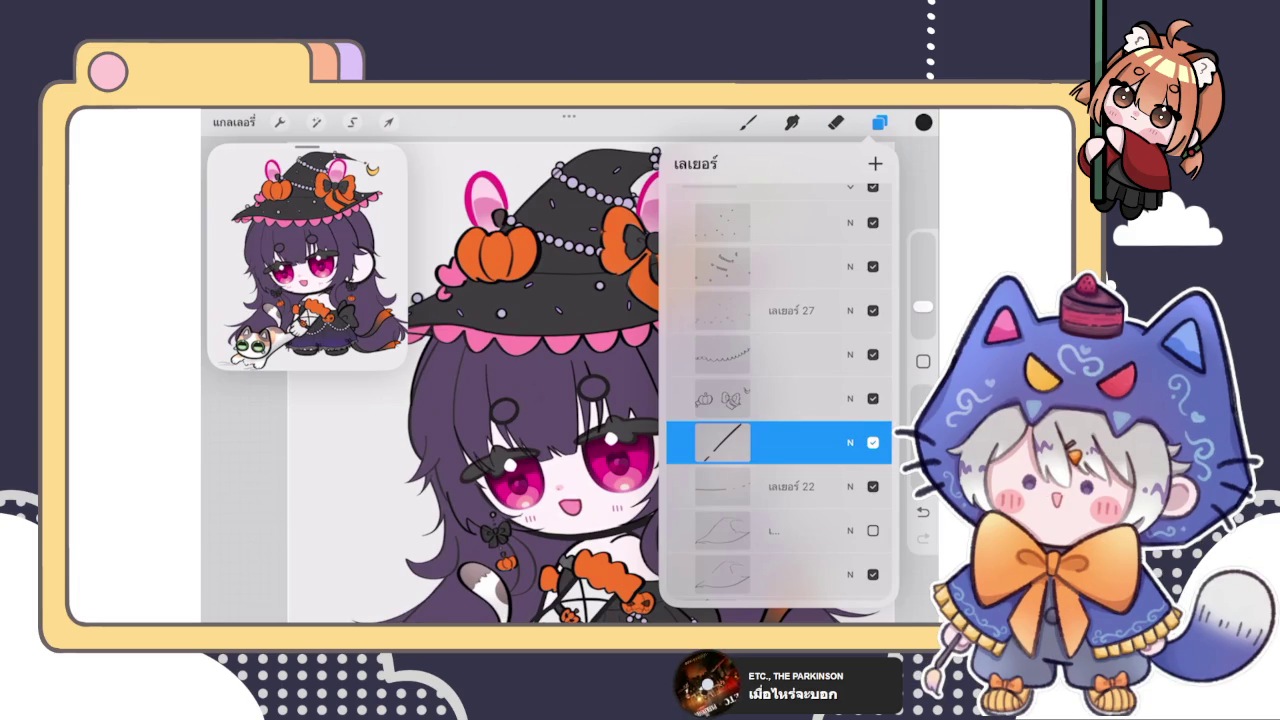
Step: Close the layers list and bring the pink ear and lilac beads into view
click(748, 122)
scroll(560, 300, up, 3)
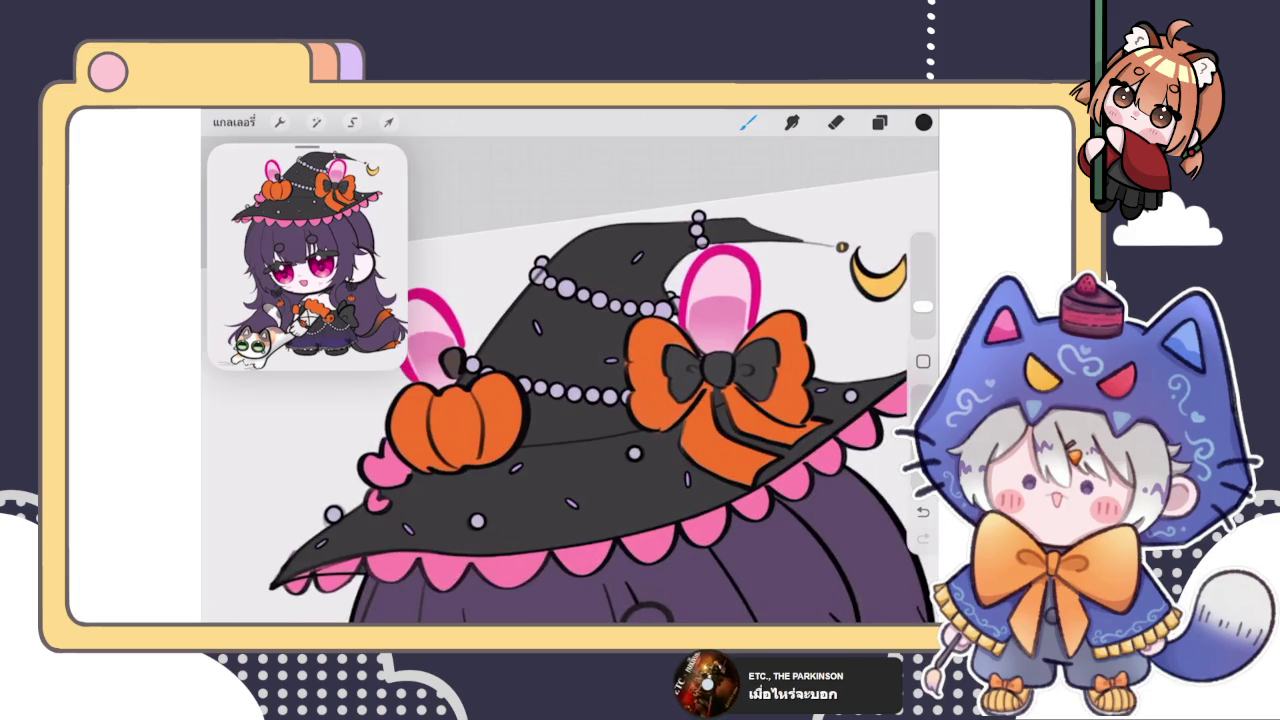
scroll(560, 300, up, 3)
scroll(560, 300, up, 3)
scroll(600, 380, up, 3)
scroll(600, 380, up, 2)
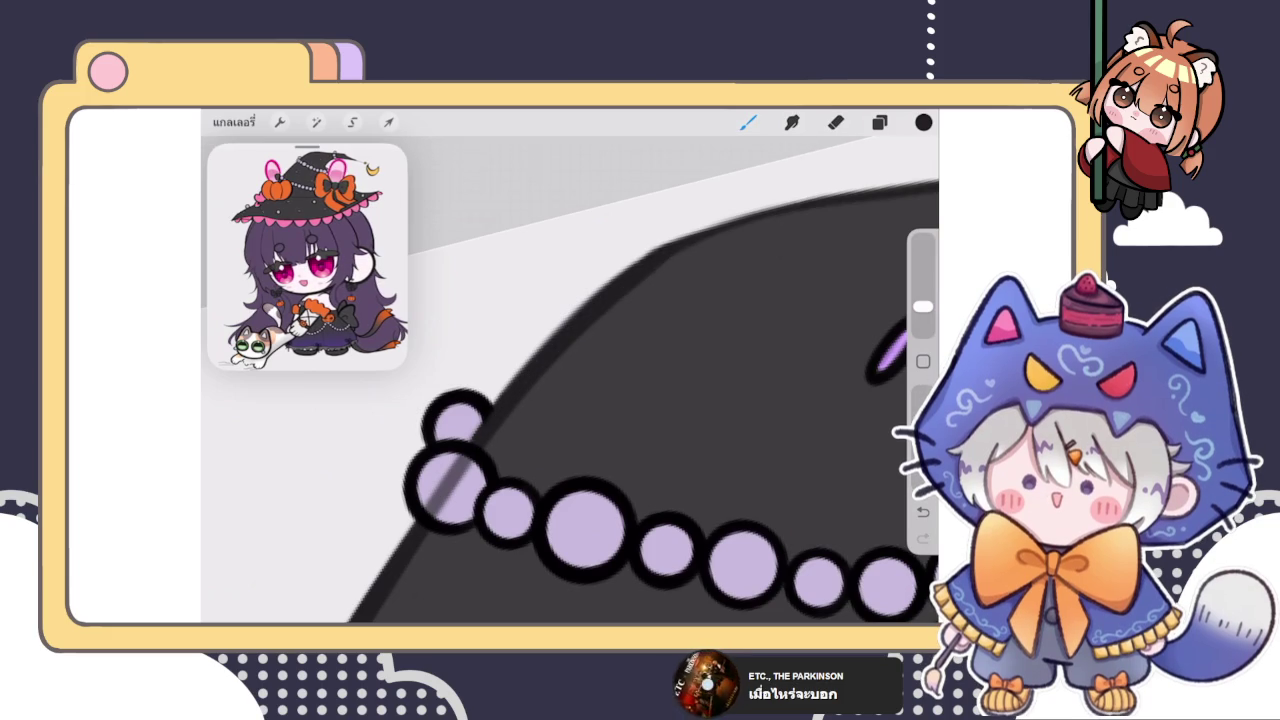
drag(570, 380, 640, 450)
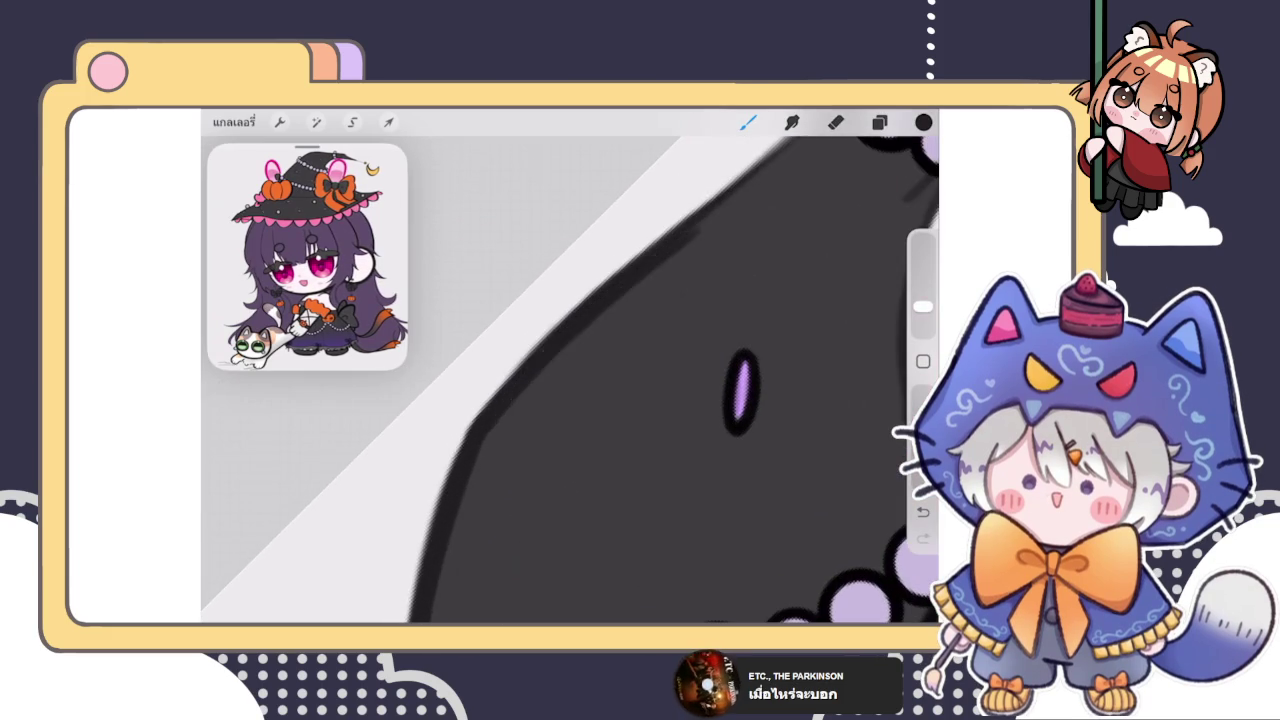
scroll(740, 390, down, 3)
drag(740, 390, 645, 432)
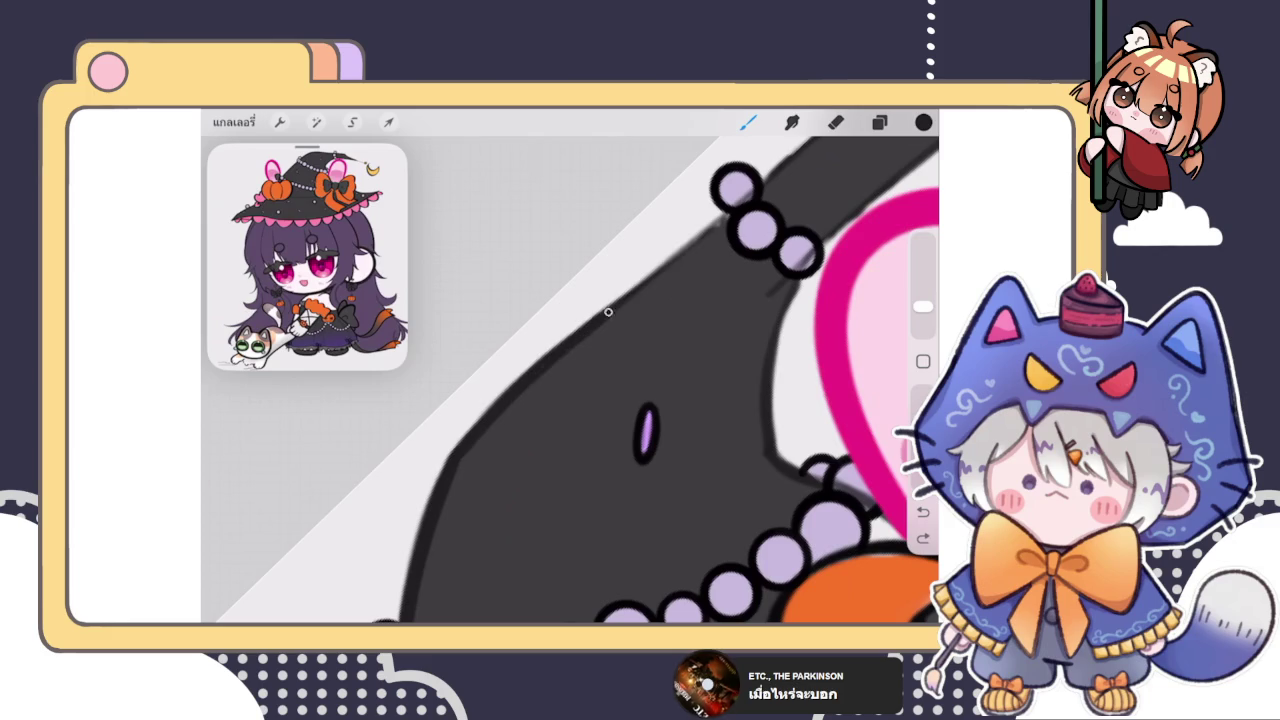
Step: Undo and redo recent strokes, add a small dark hat-edge stroke, then undo it
key(ctrl+z)
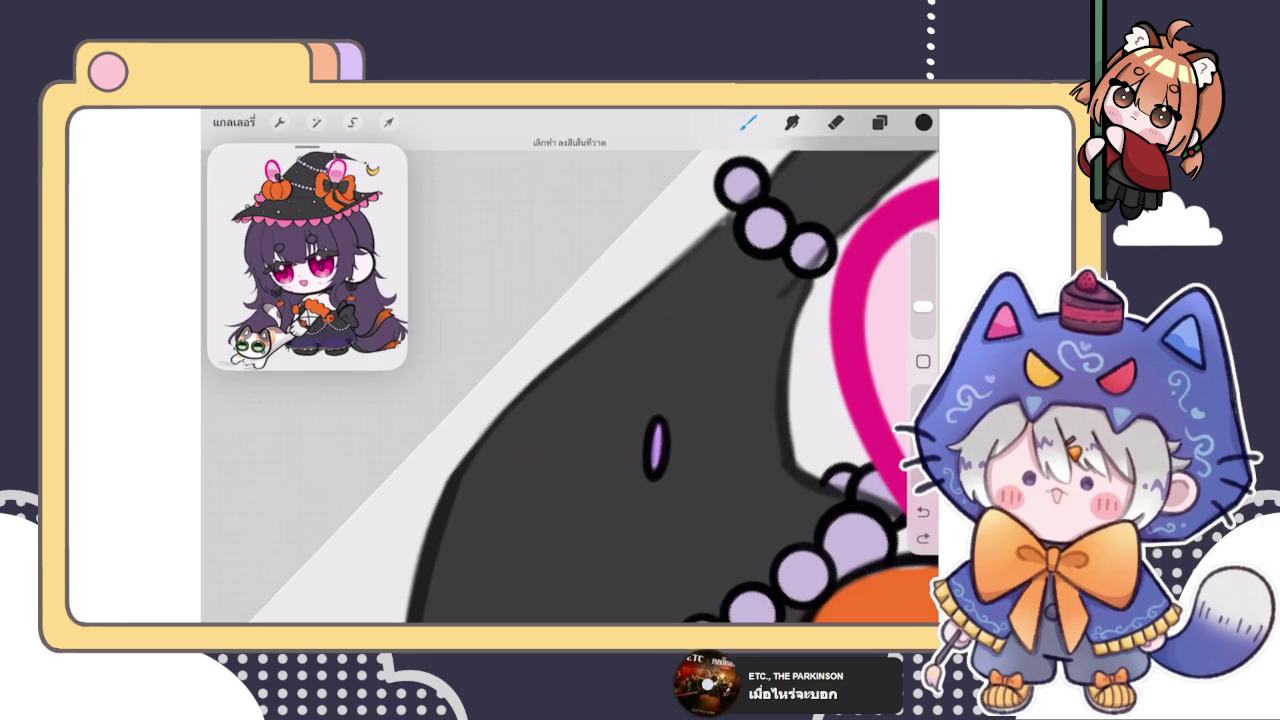
key(ctrl+z)
key(ctrl+shift+z)
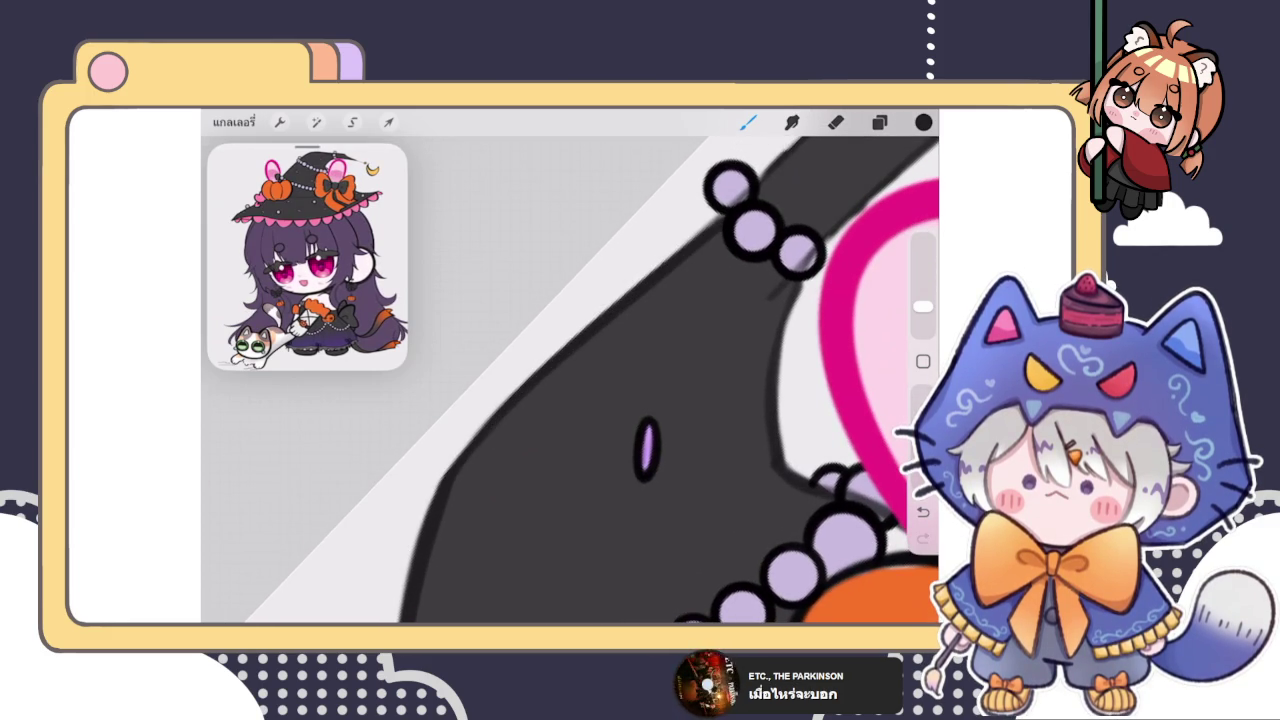
drag(714, 214, 680, 250)
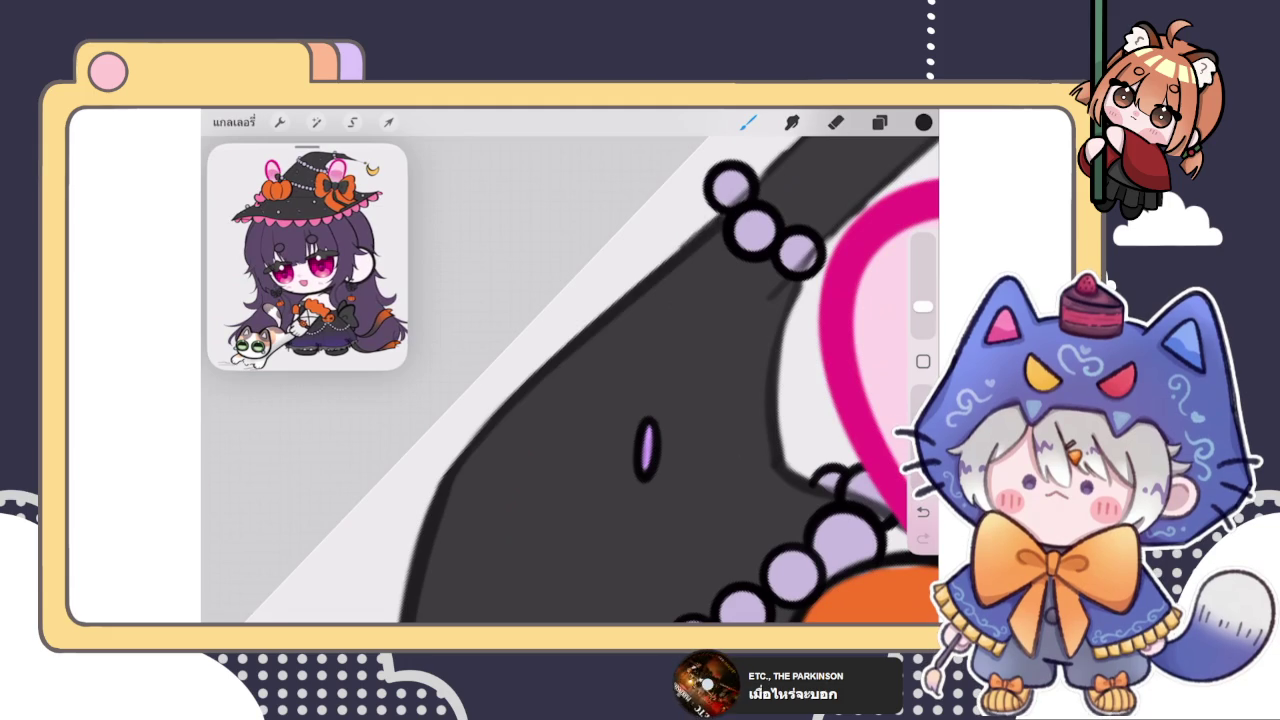
scroll(568, 369, up, 2)
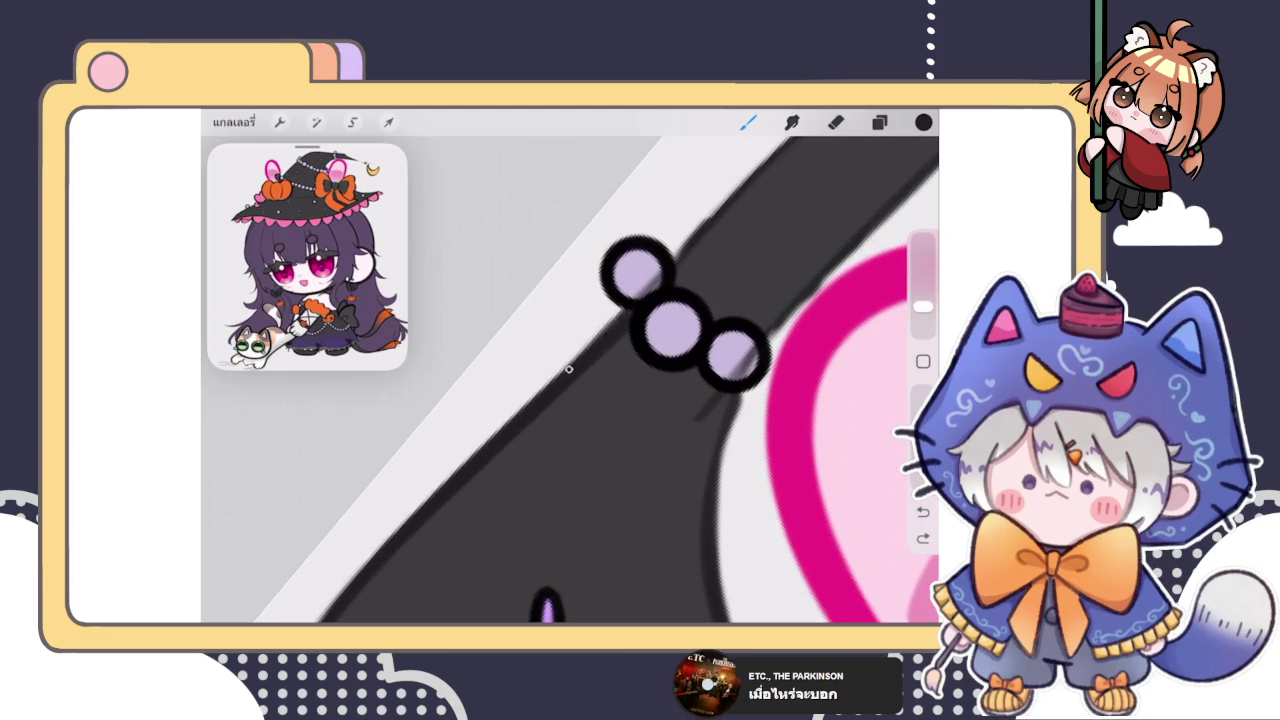
scroll(568, 369, down, 3)
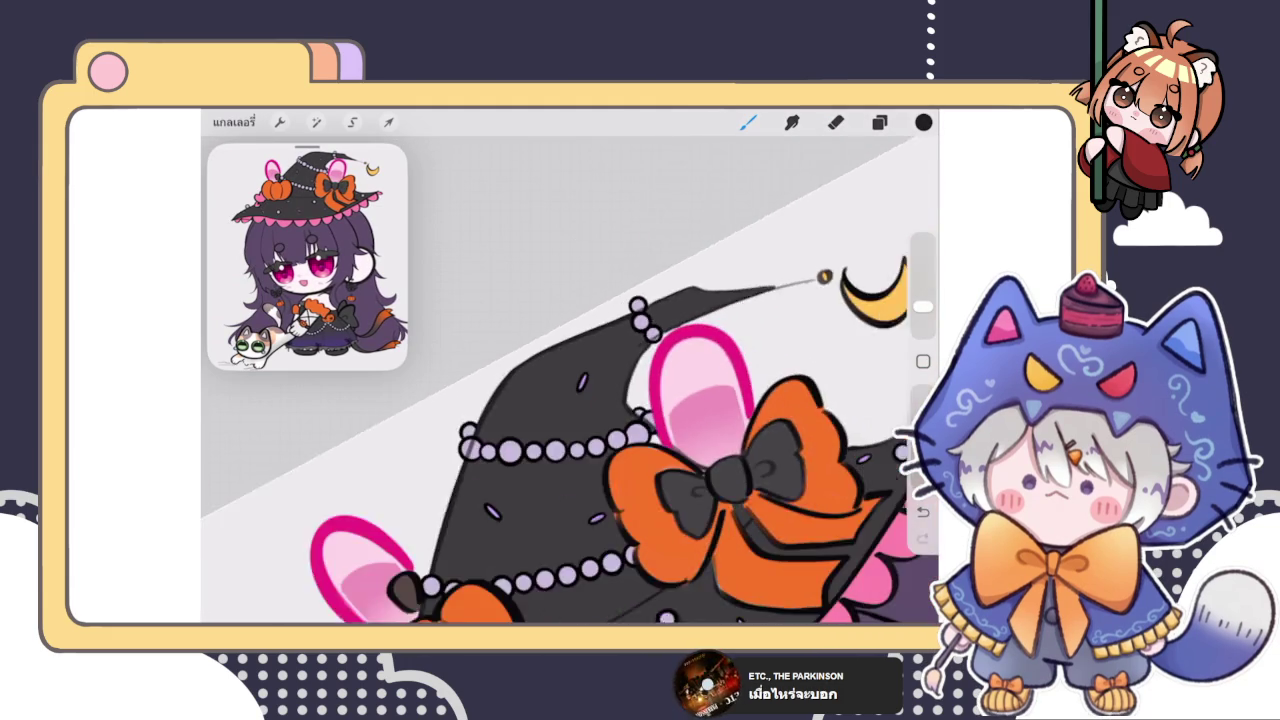
scroll(570, 390, down, 3)
scroll(600, 430, up, 3)
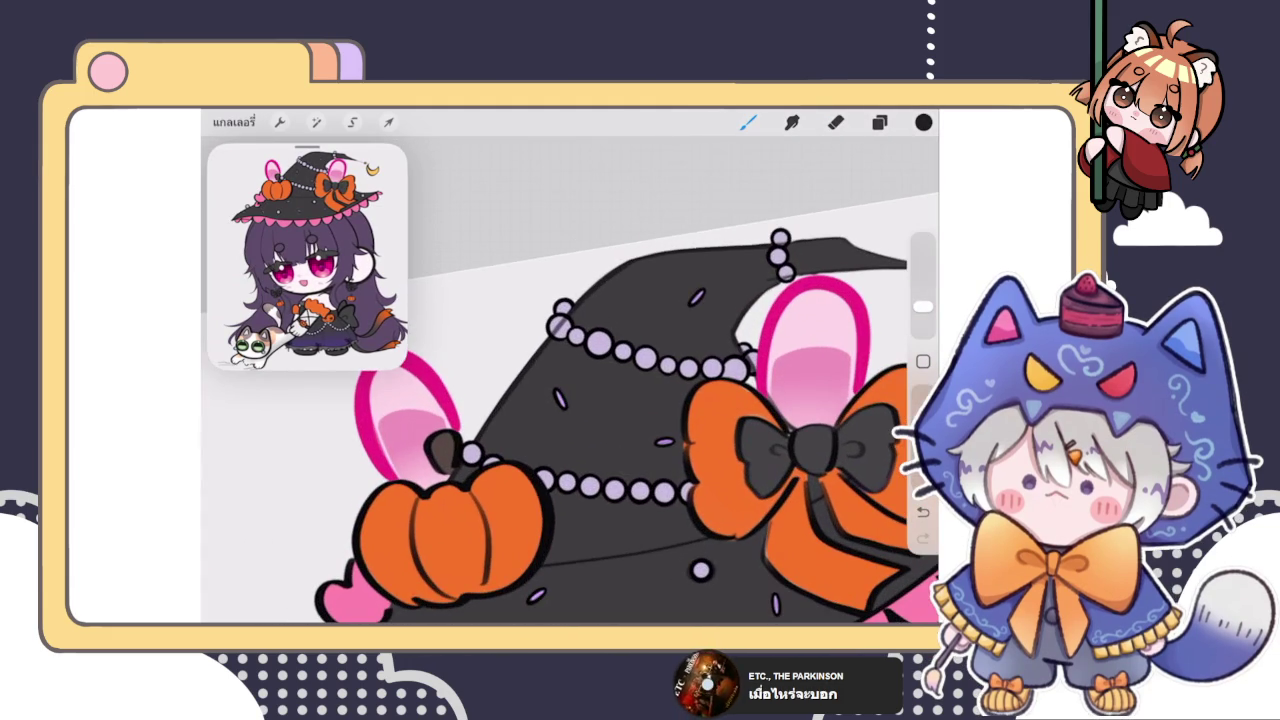
scroll(570, 380, up, 5)
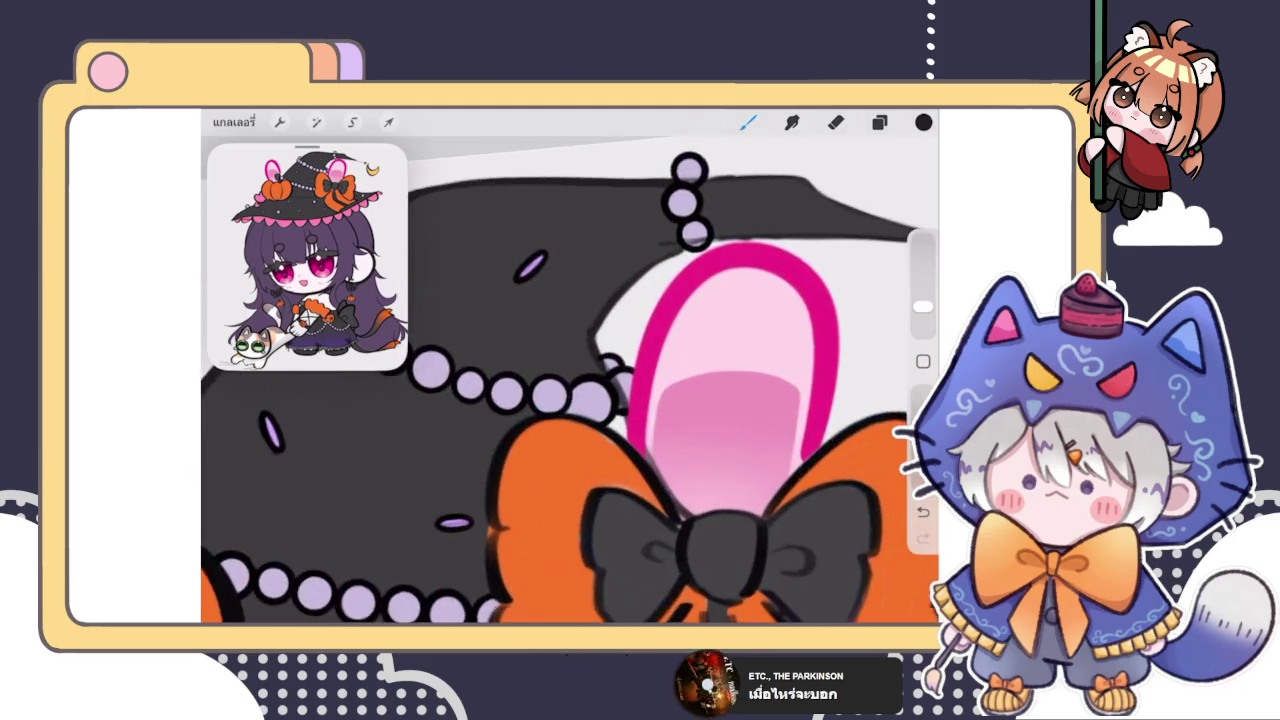
scroll(570, 380, up, 3)
scroll(570, 380, up, 3)
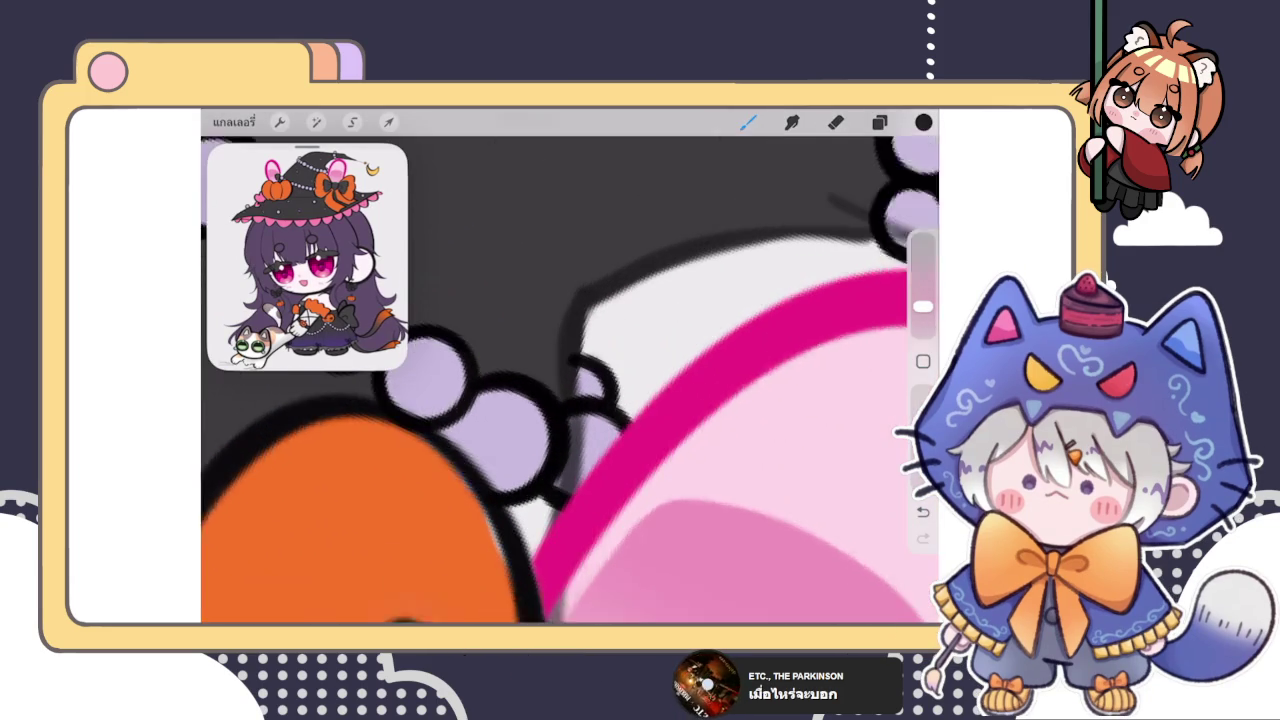
key(ctrl+z)
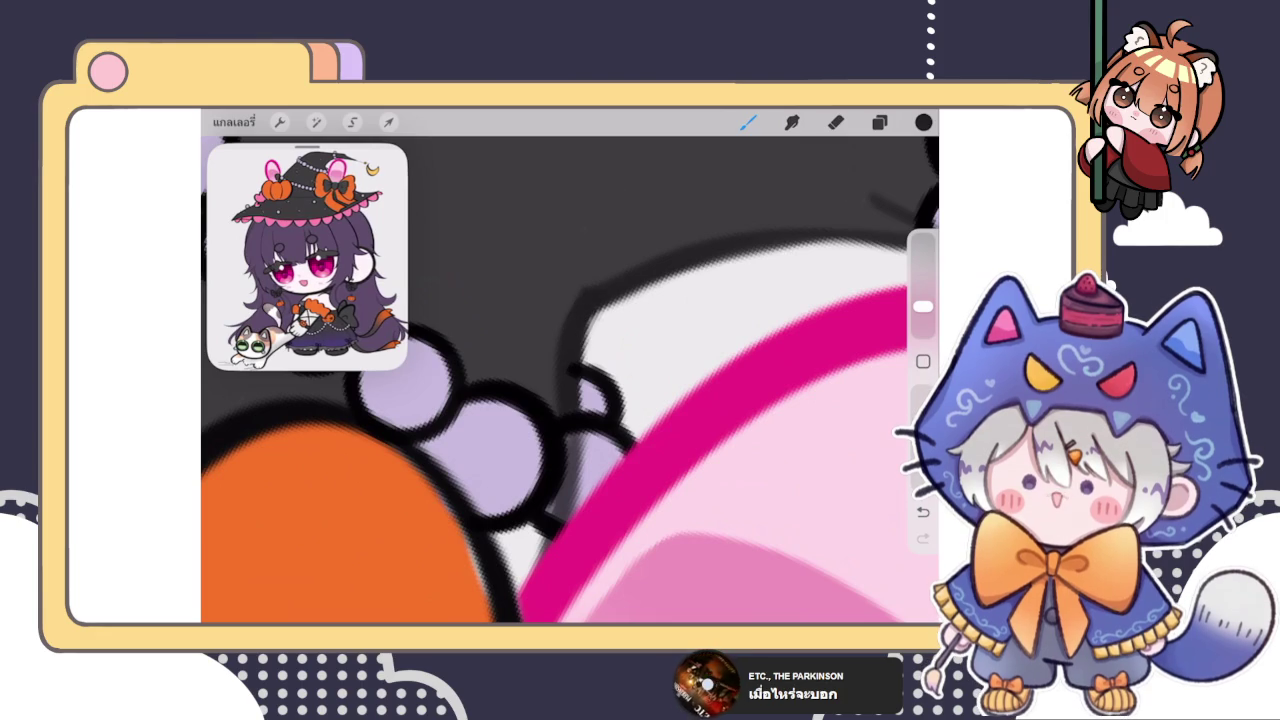
Step: Make layer เลเยอร์ 123 the active layer
scroll(570, 368, up, 3)
scroll(570, 380, up, 1)
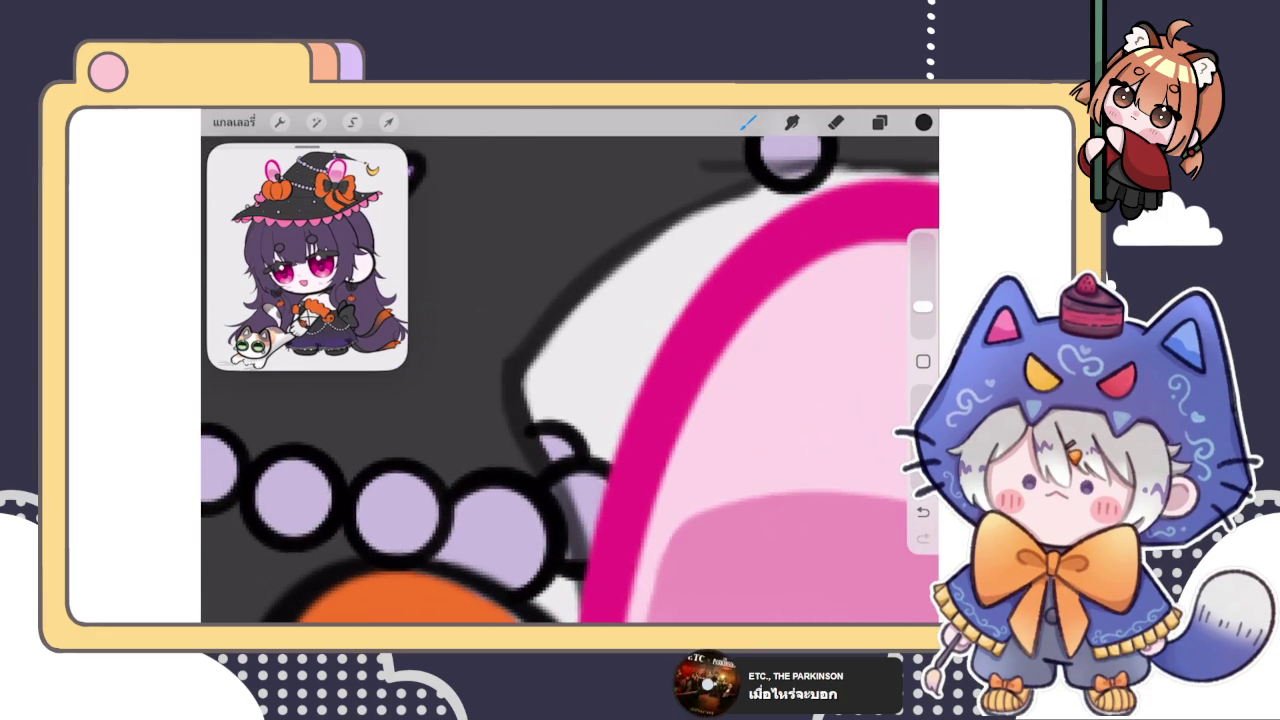
click(879, 121)
click(778, 523)
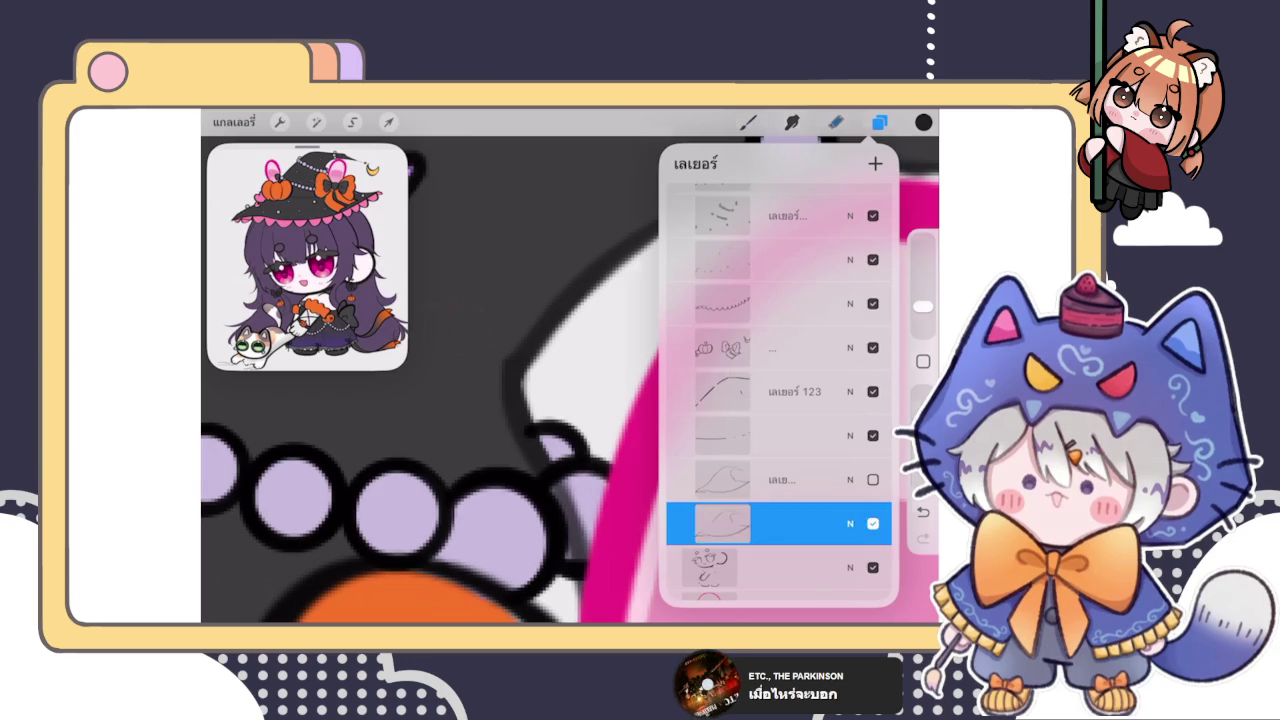
click(474, 394)
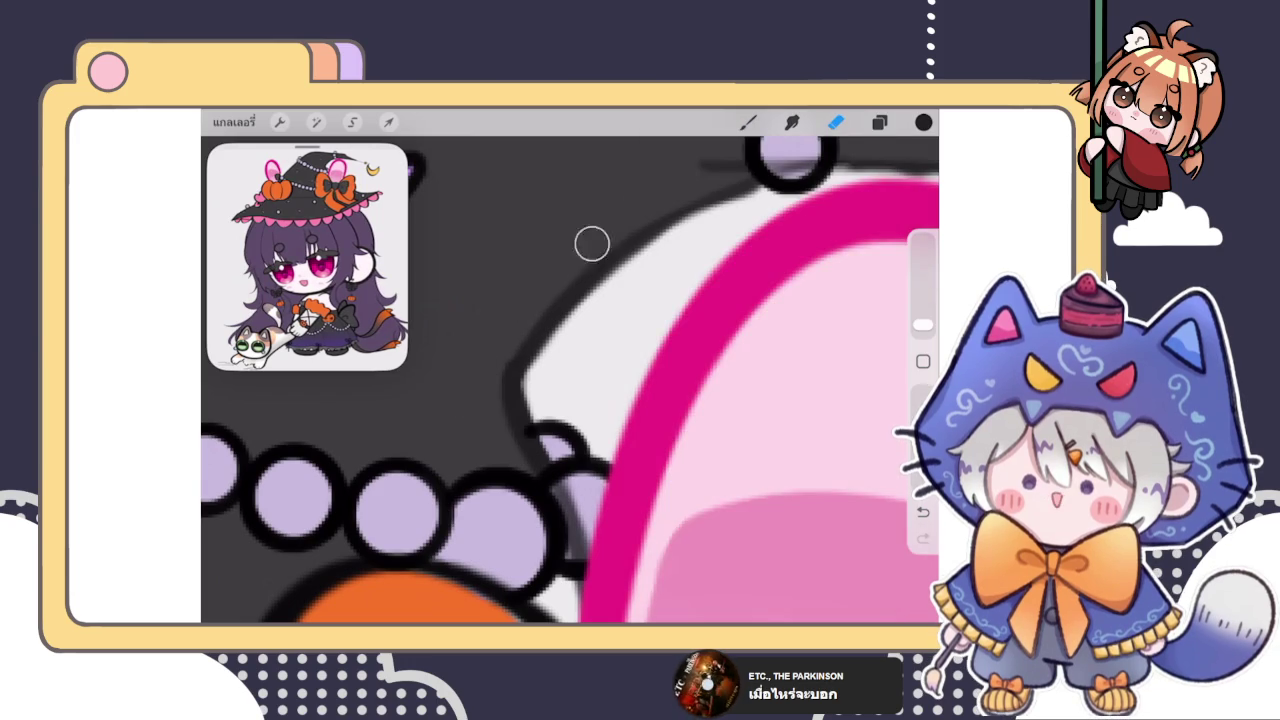
click(879, 121)
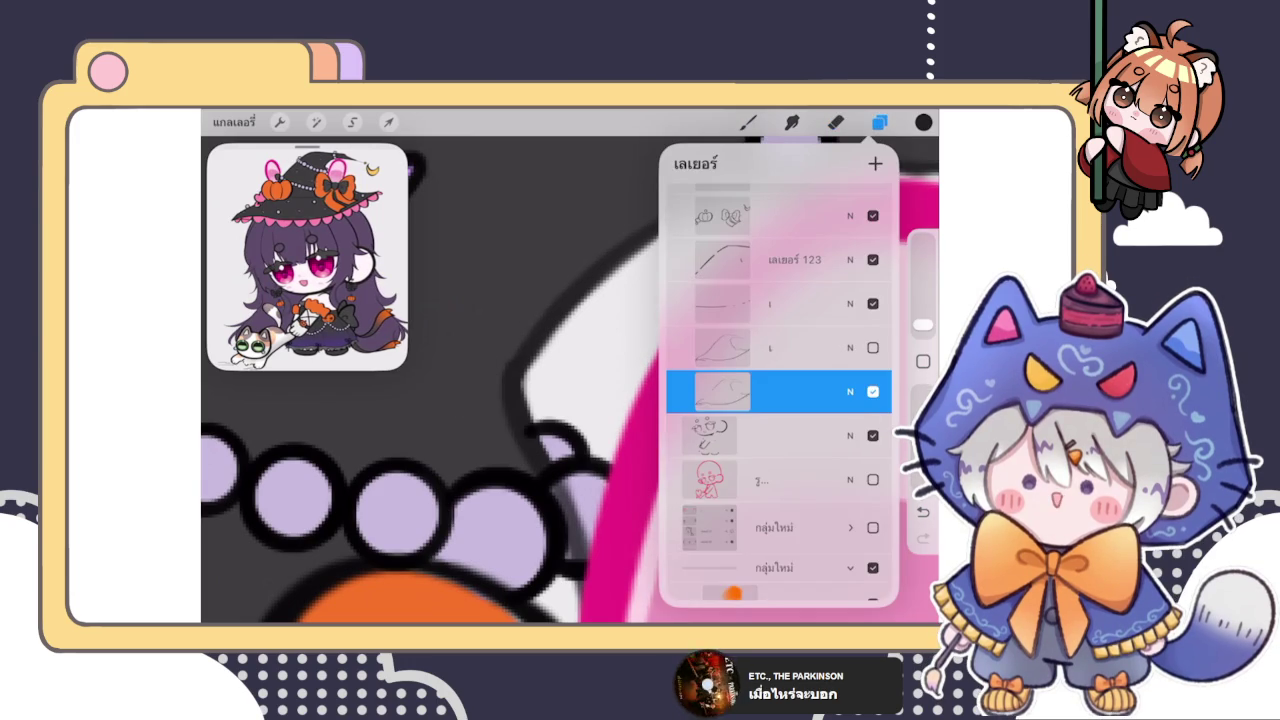
click(778, 260)
click(879, 121)
Step: Trace a thin dark line along the white shape's edge beside the pink ear
mouse_move(640, 240)
mouse_down()
mouse_move(513, 364)
mouse_move(651, 233)
mouse_up()
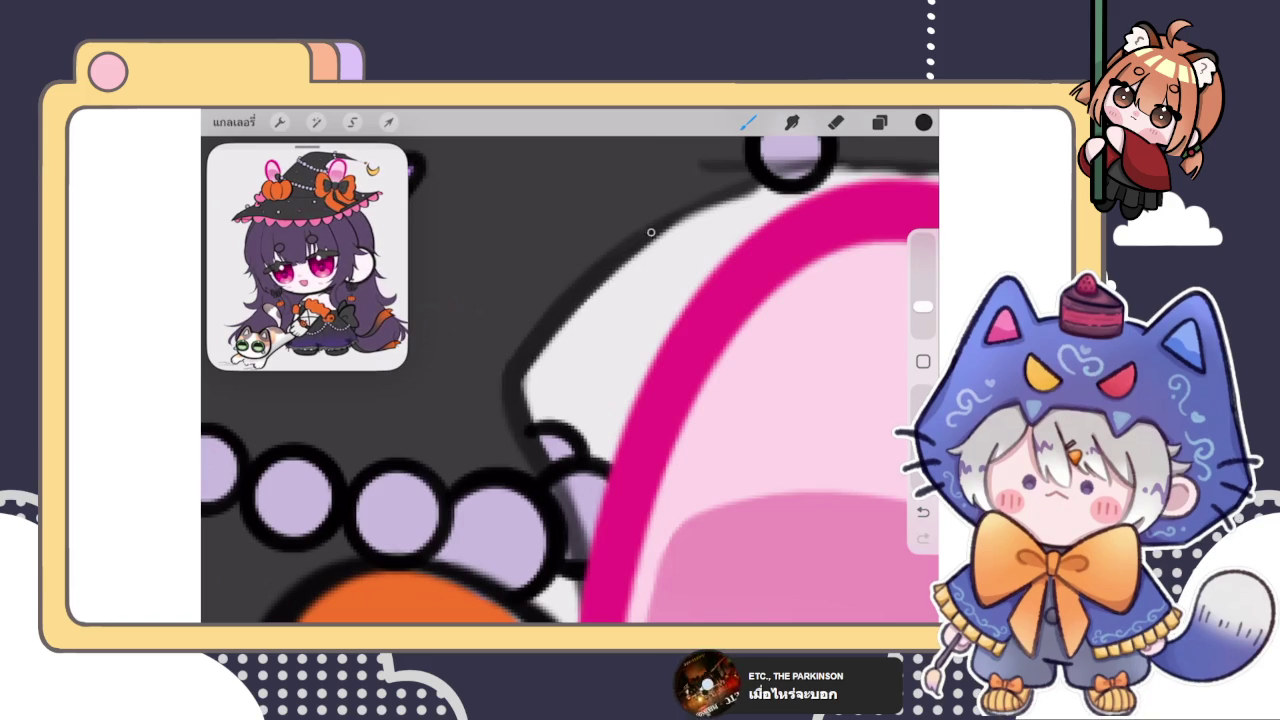
scroll(570, 380, down, 5)
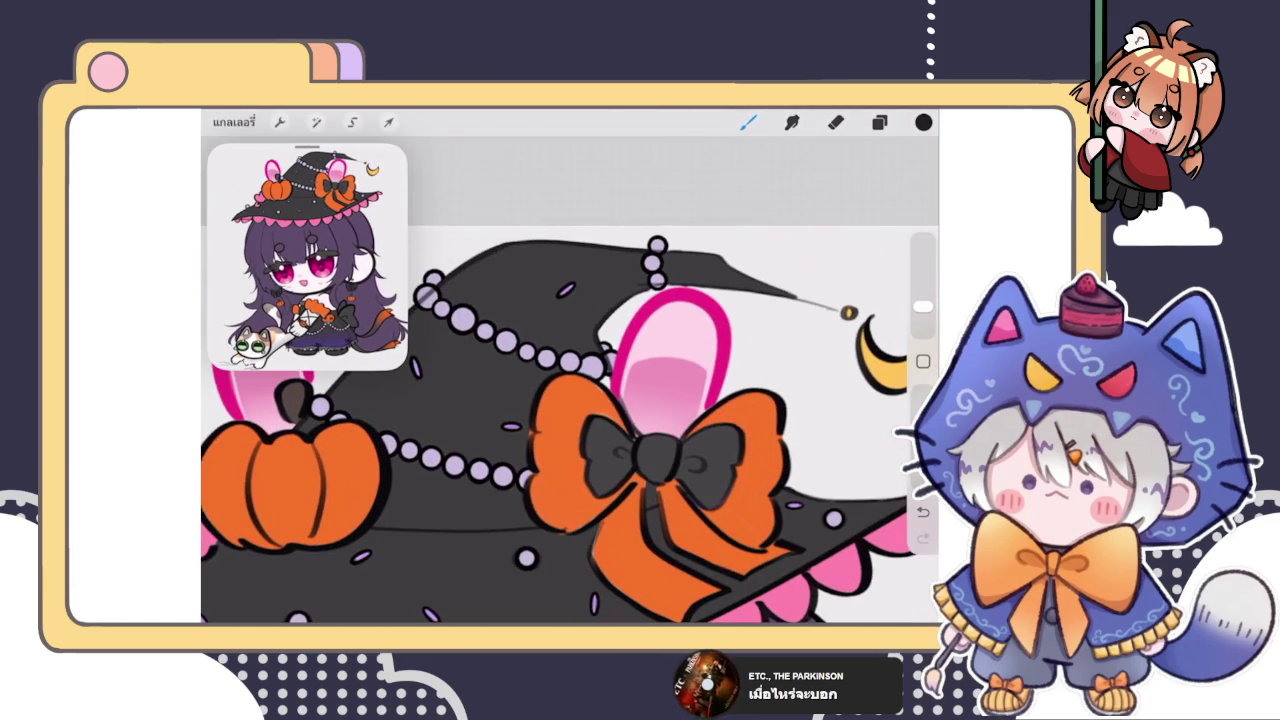
scroll(667, 267, up, 2)
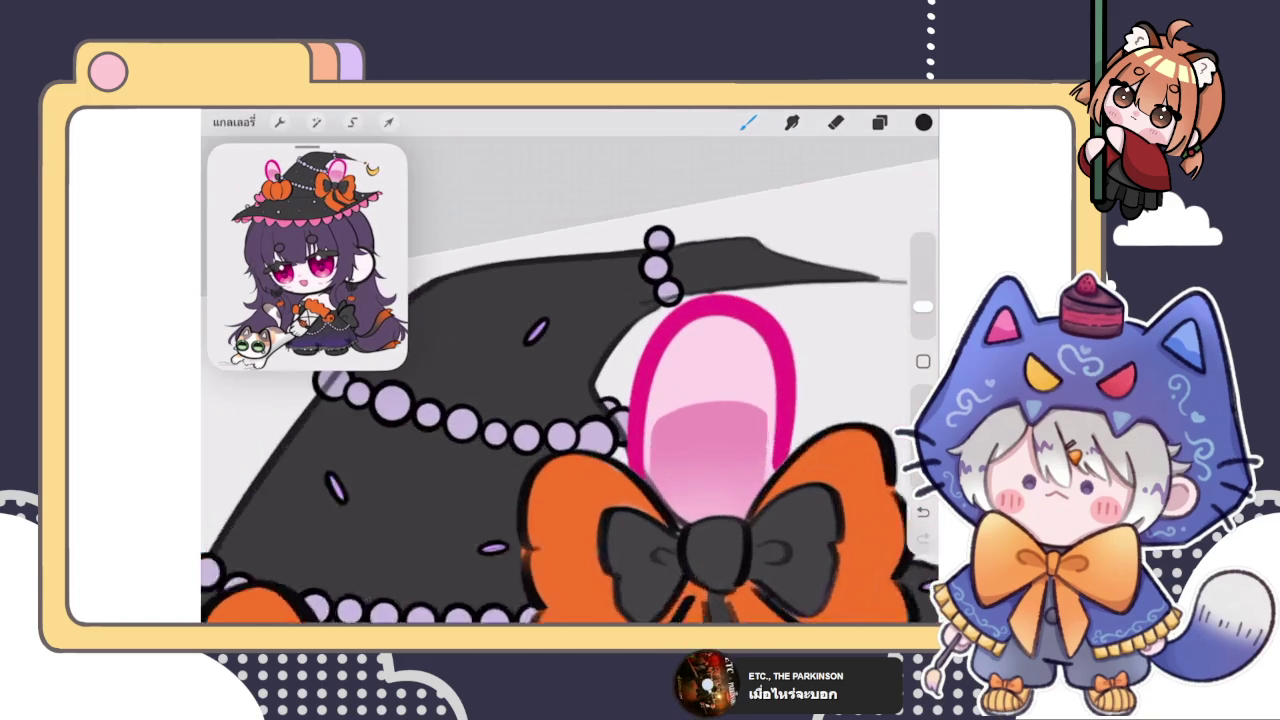
scroll(667, 267, up, 2)
scroll(667, 267, up, 2)
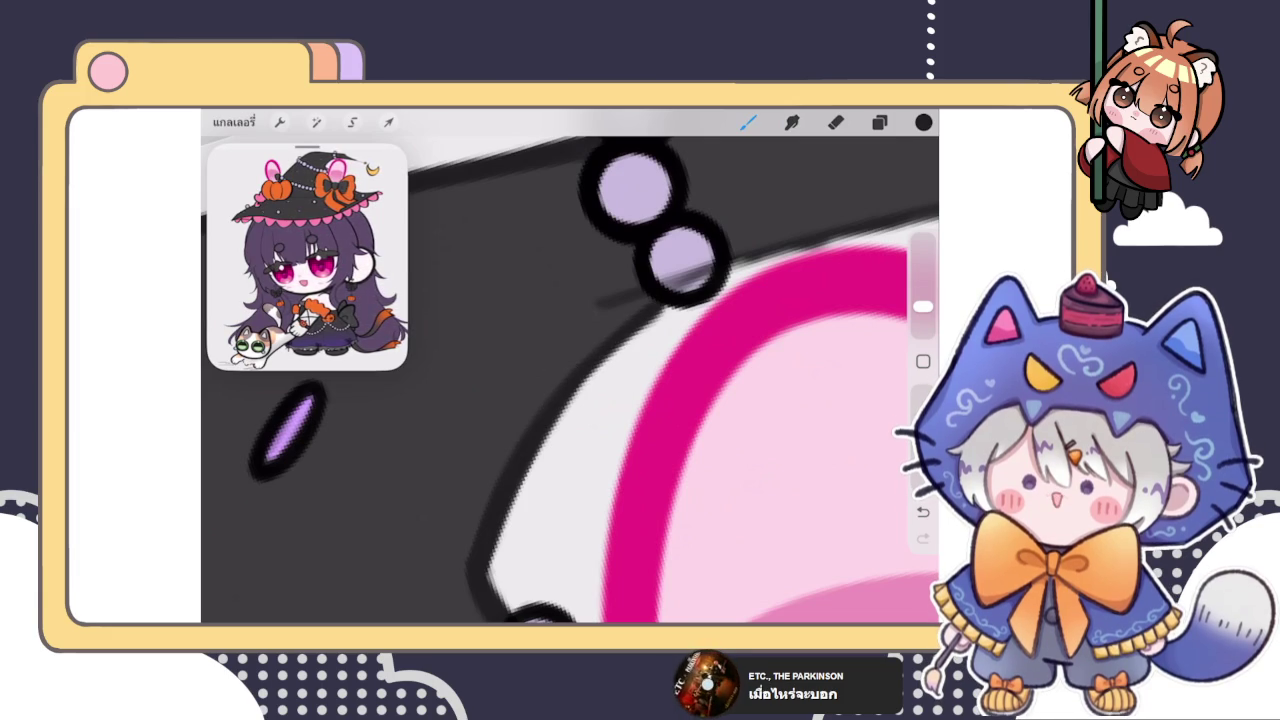
click(836, 122)
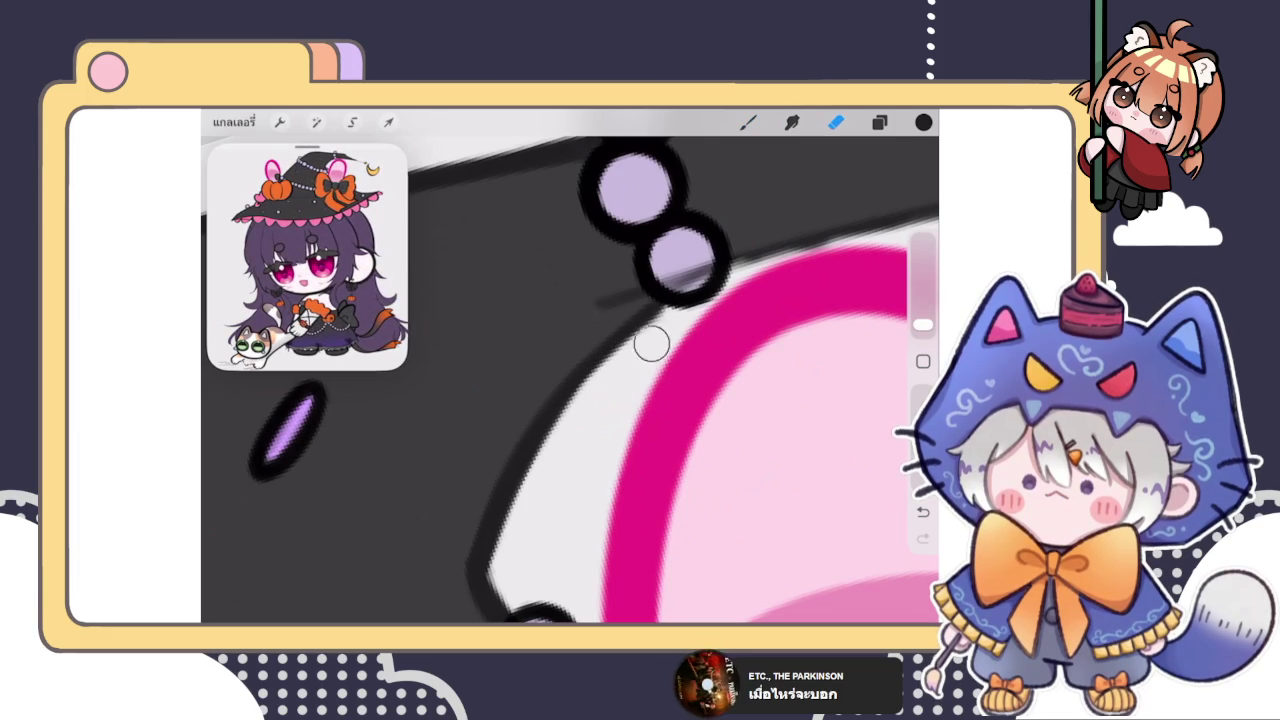
click(748, 122)
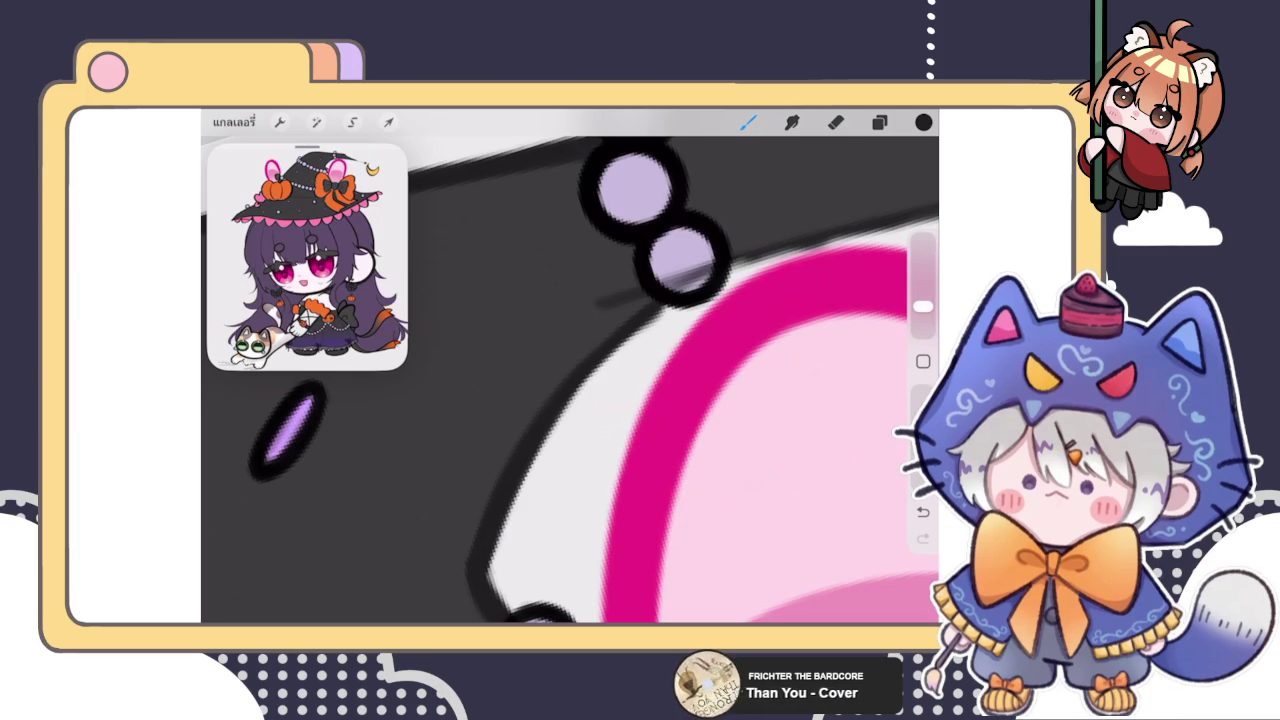
Step: Check the layers list, then undo and redo the last hat stroke
click(879, 122)
click(748, 122)
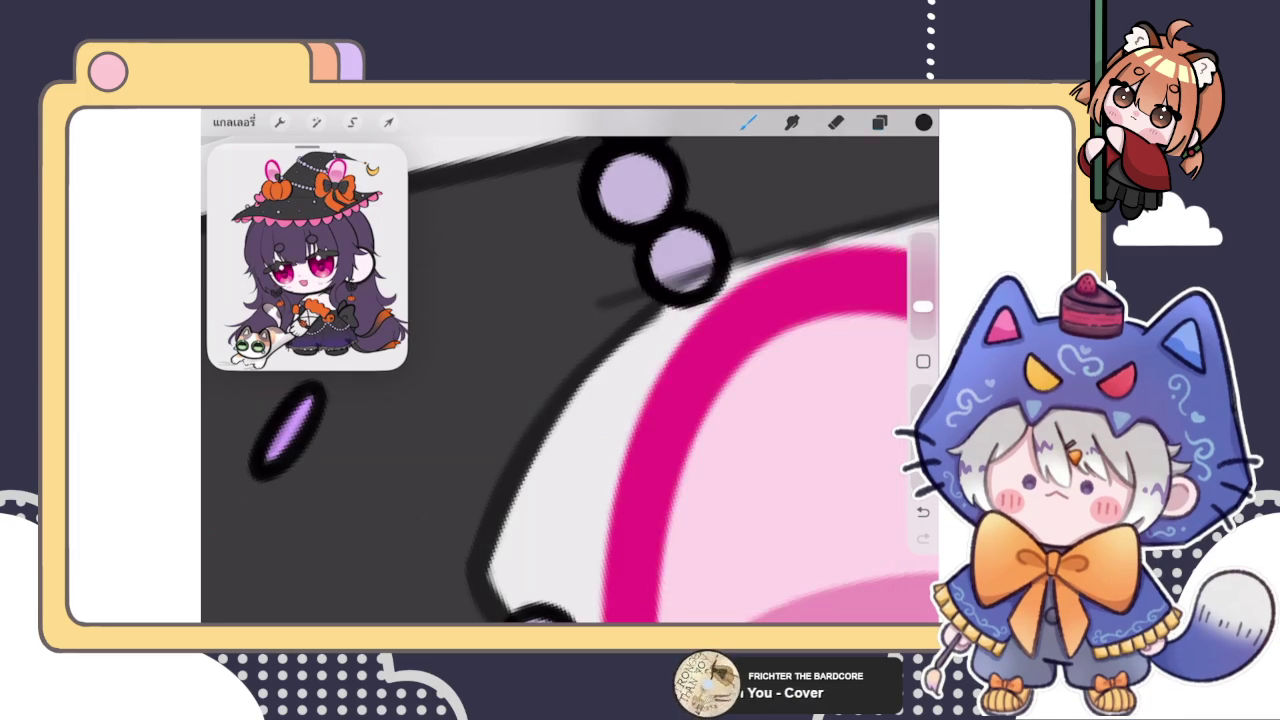
scroll(570, 380, up, 2)
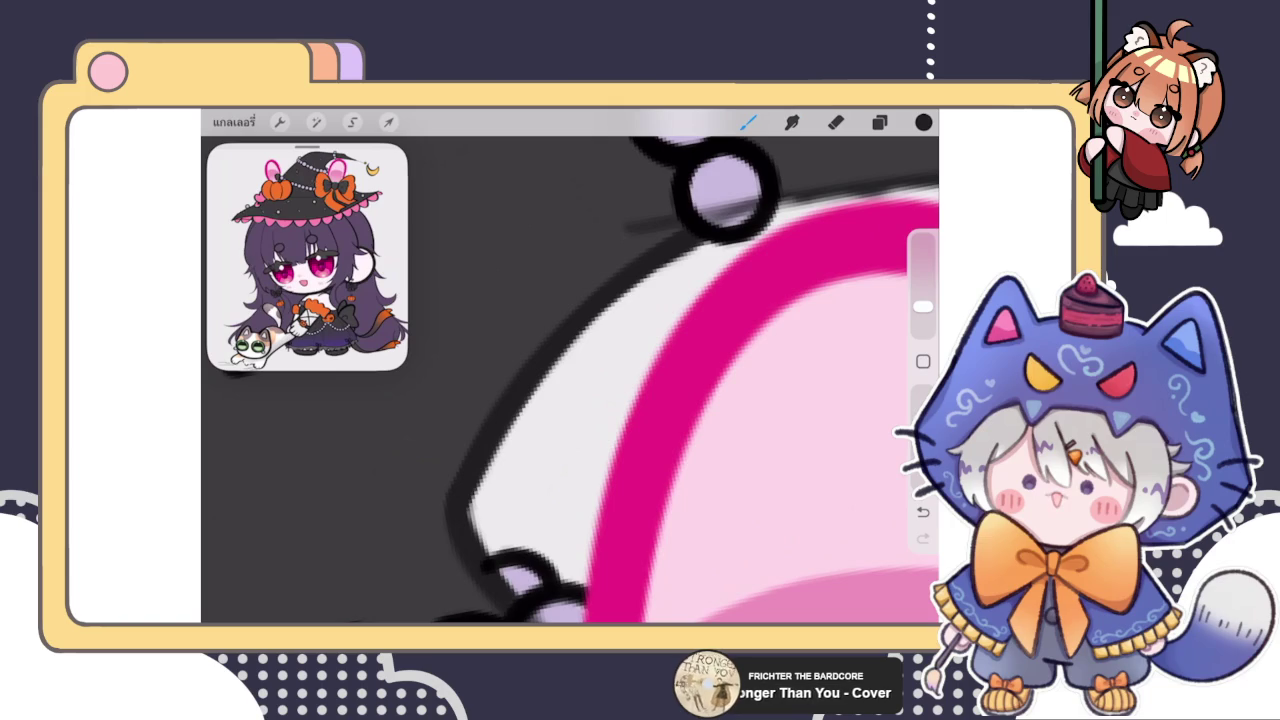
scroll(570, 366, up, 3)
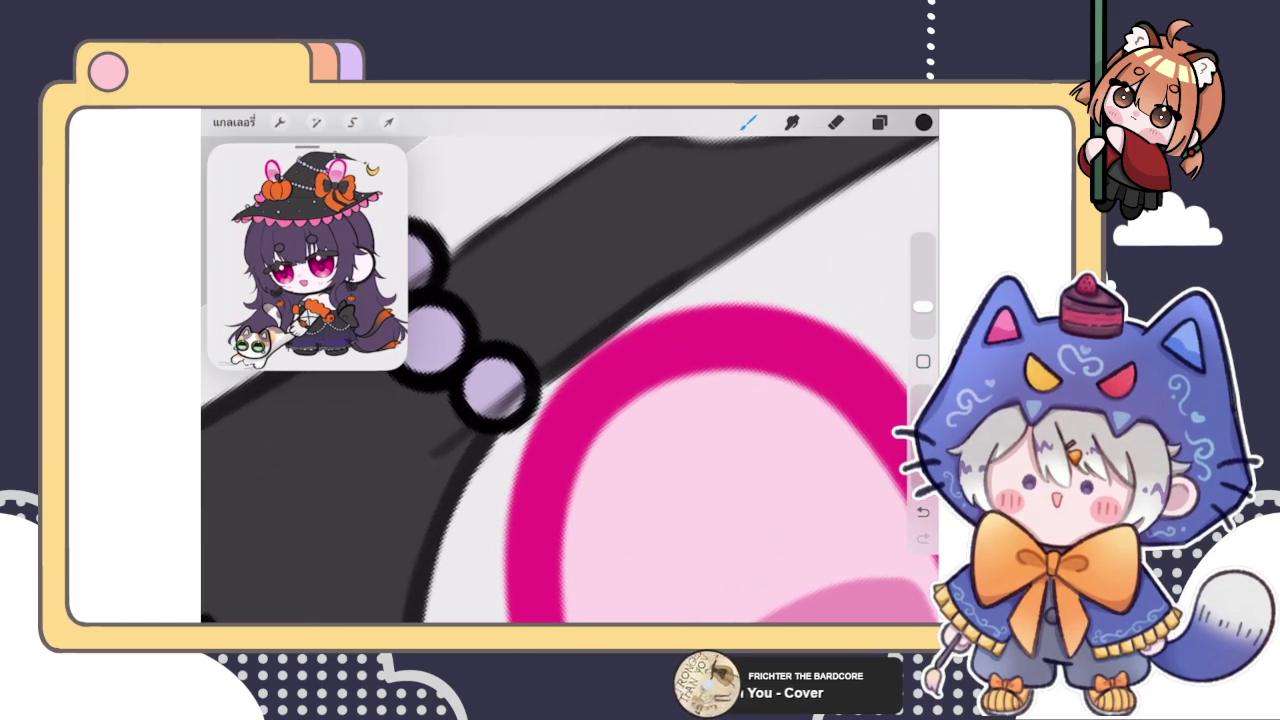
key(ctrl+z)
key(ctrl+shift+z)
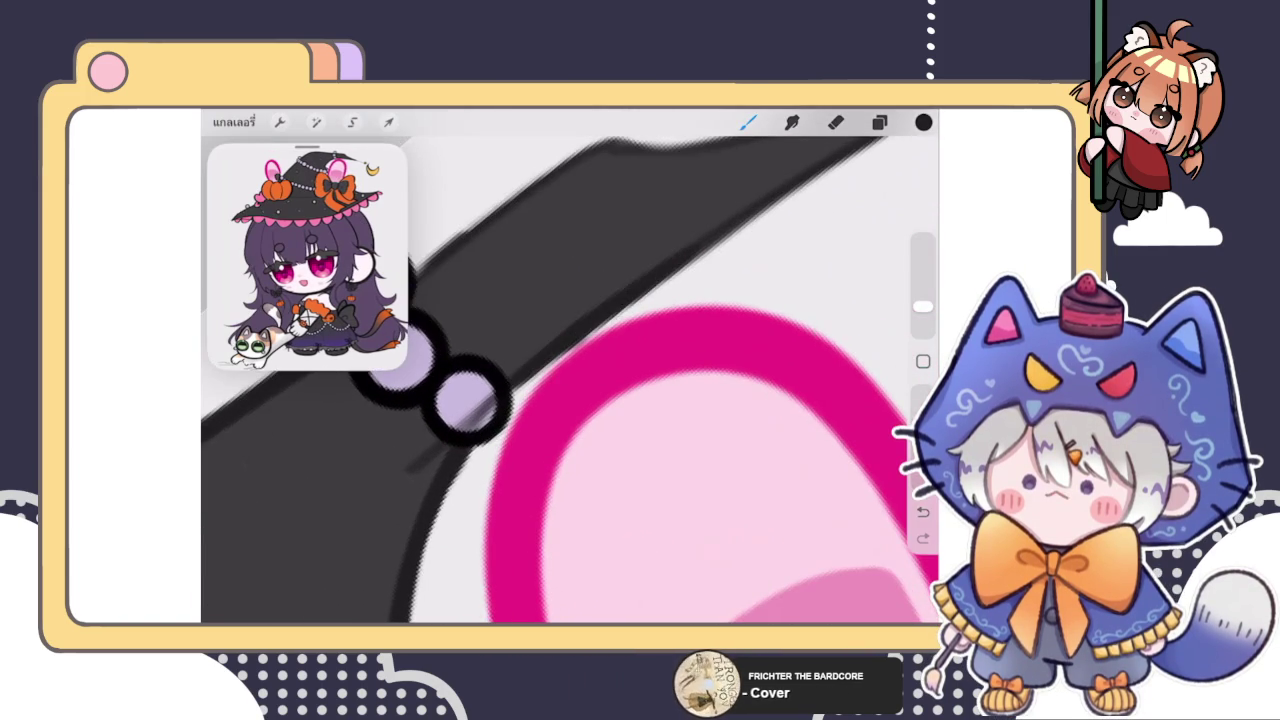
scroll(570, 366, down, 3)
scroll(570, 380, down, 3)
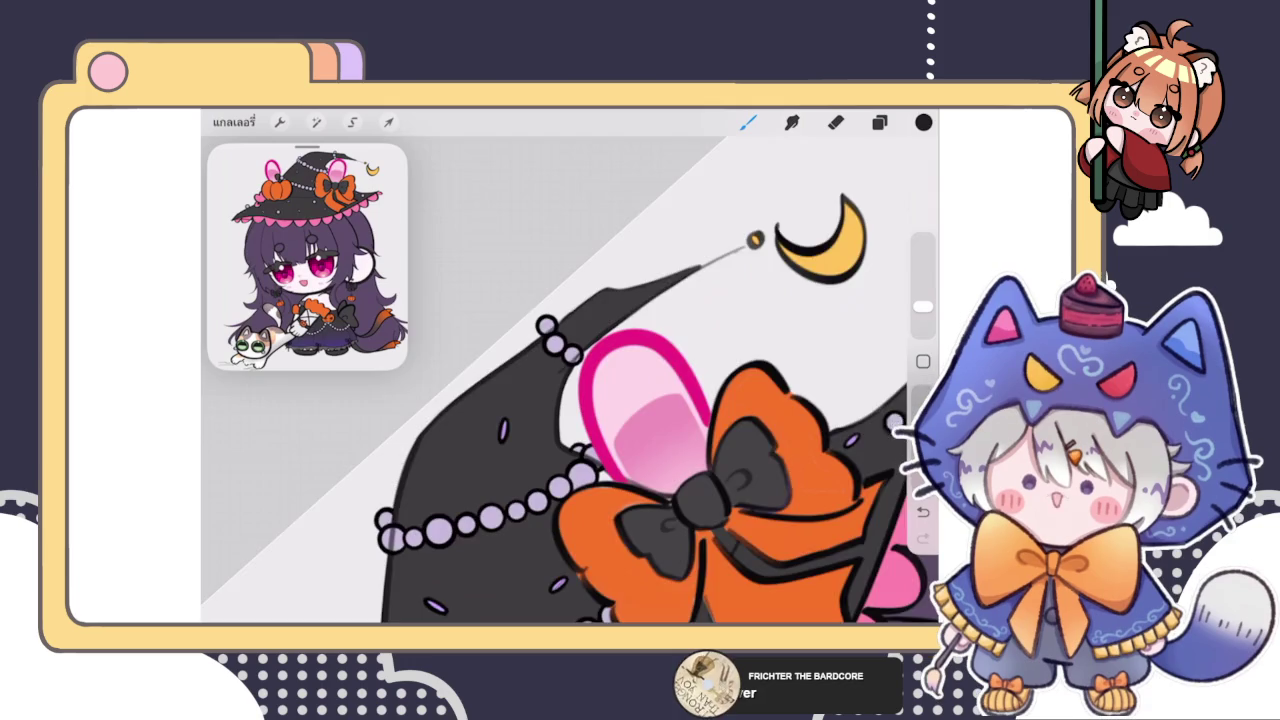
scroll(570, 380, up, 3)
scroll(570, 380, up, 2)
Step: Try short dark marks near the beads, undoing the rejected edge strokes
drag(546, 318, 596, 296)
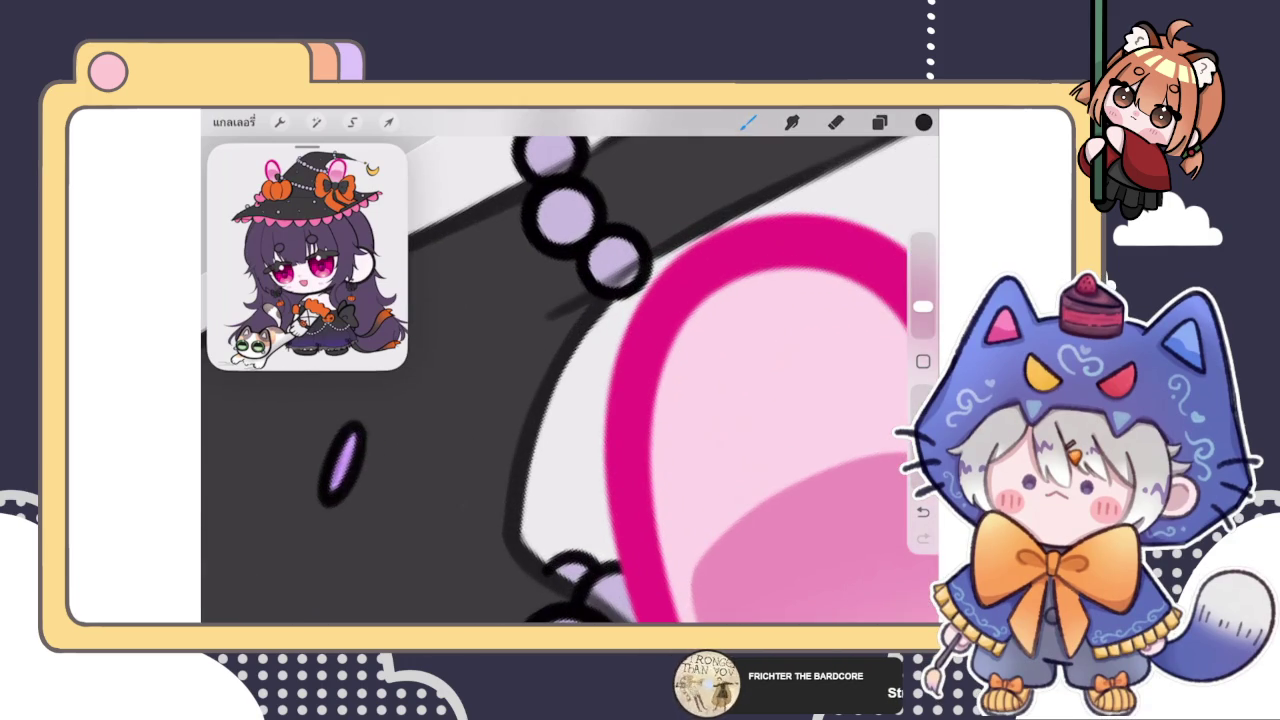
scroll(570, 366, up, 2)
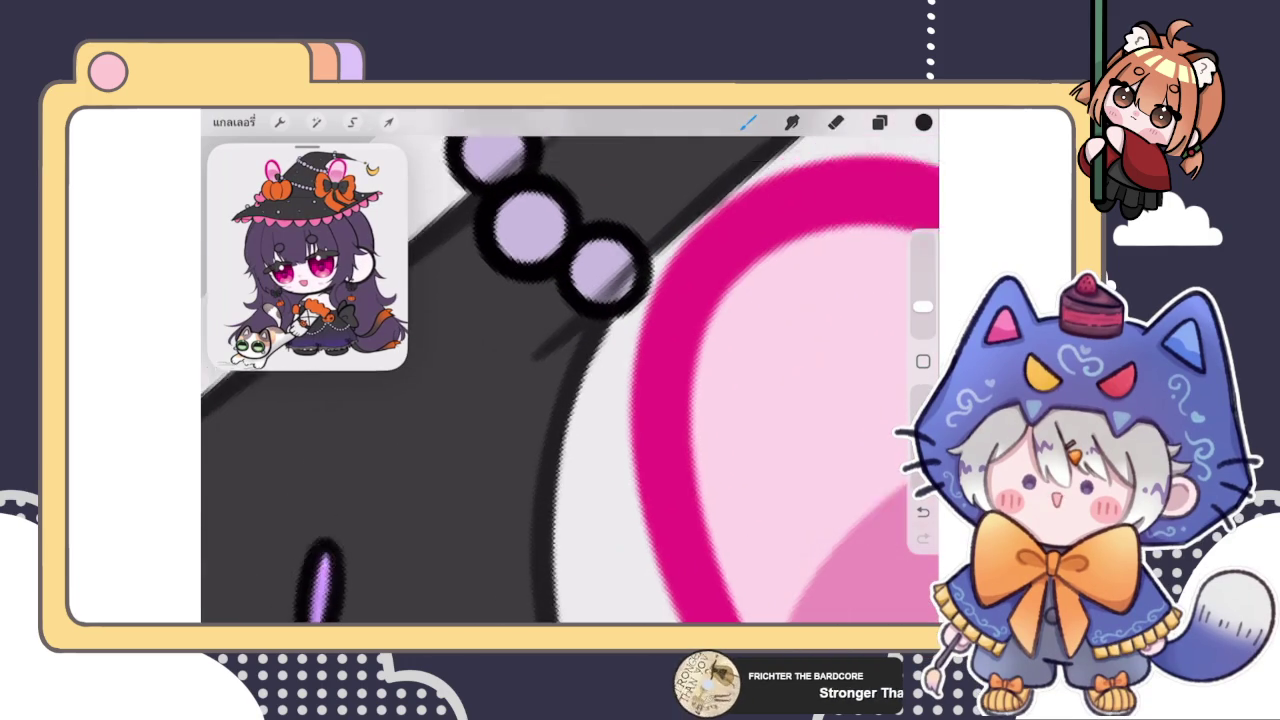
scroll(570, 380, down, 3)
scroll(570, 380, up, 3)
scroll(570, 380, up, 2)
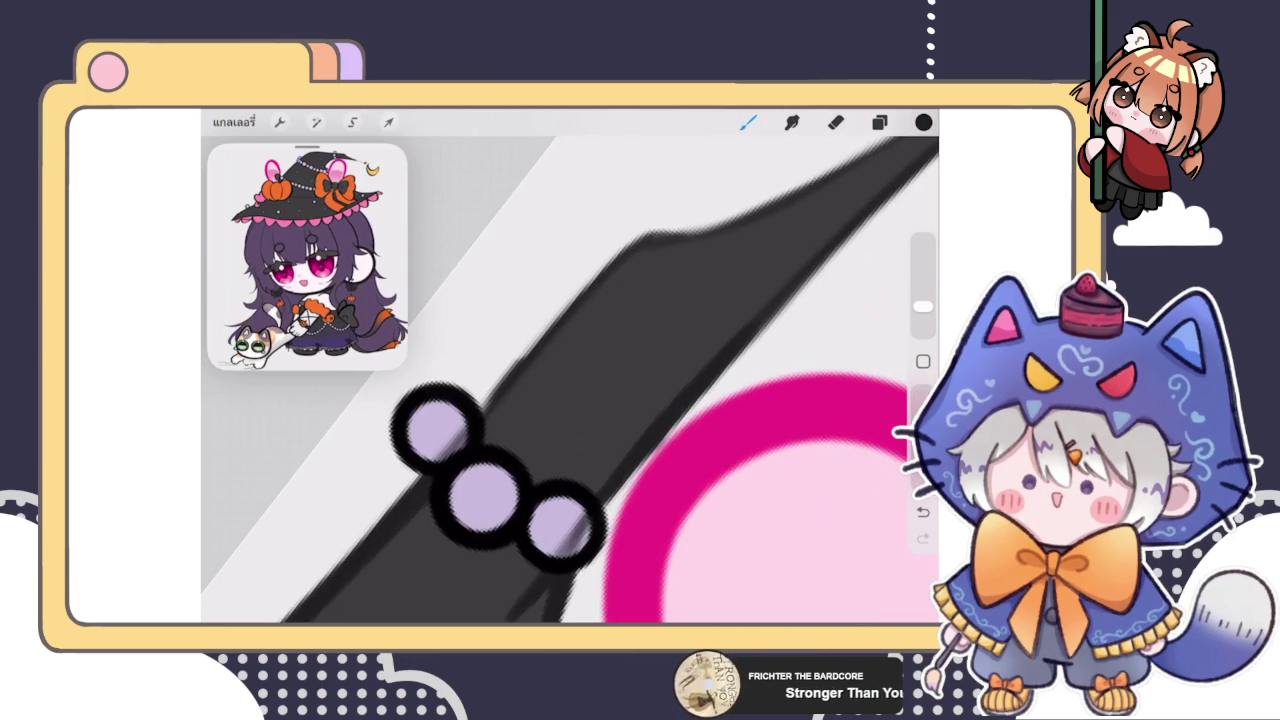
scroll(570, 380, up, 1)
key(ctrl+z)
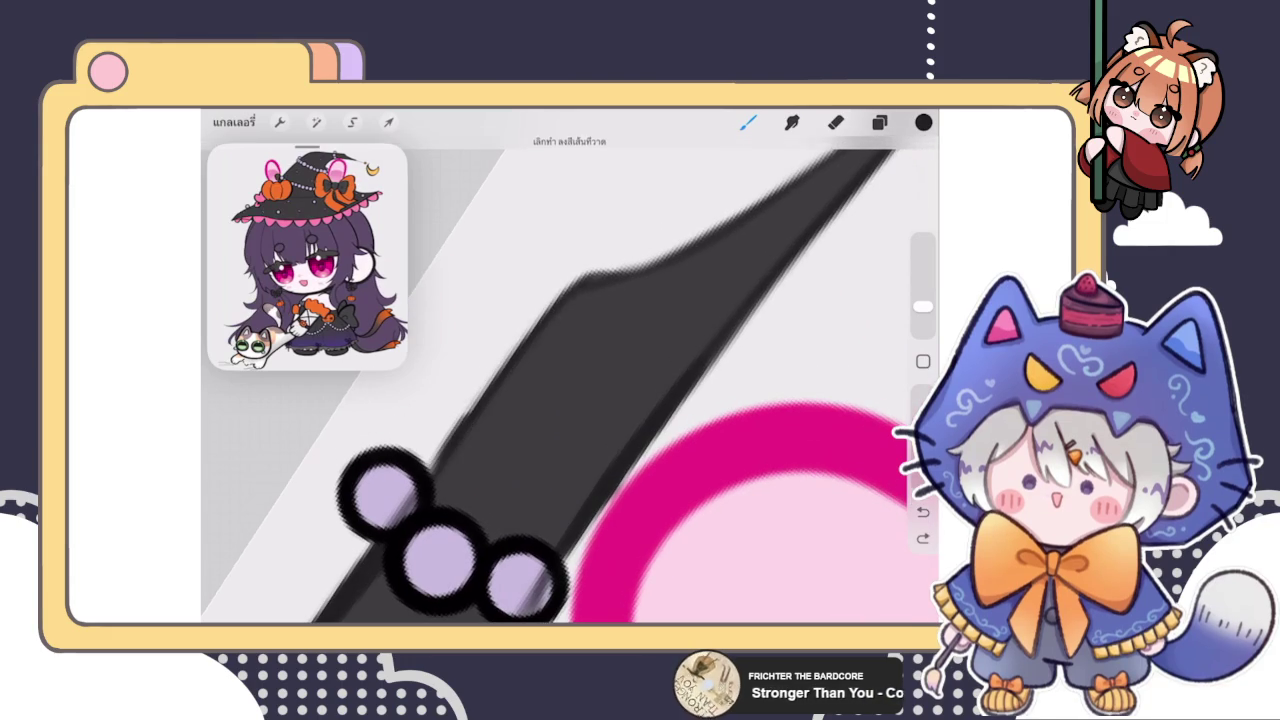
drag(569, 294, 515, 385)
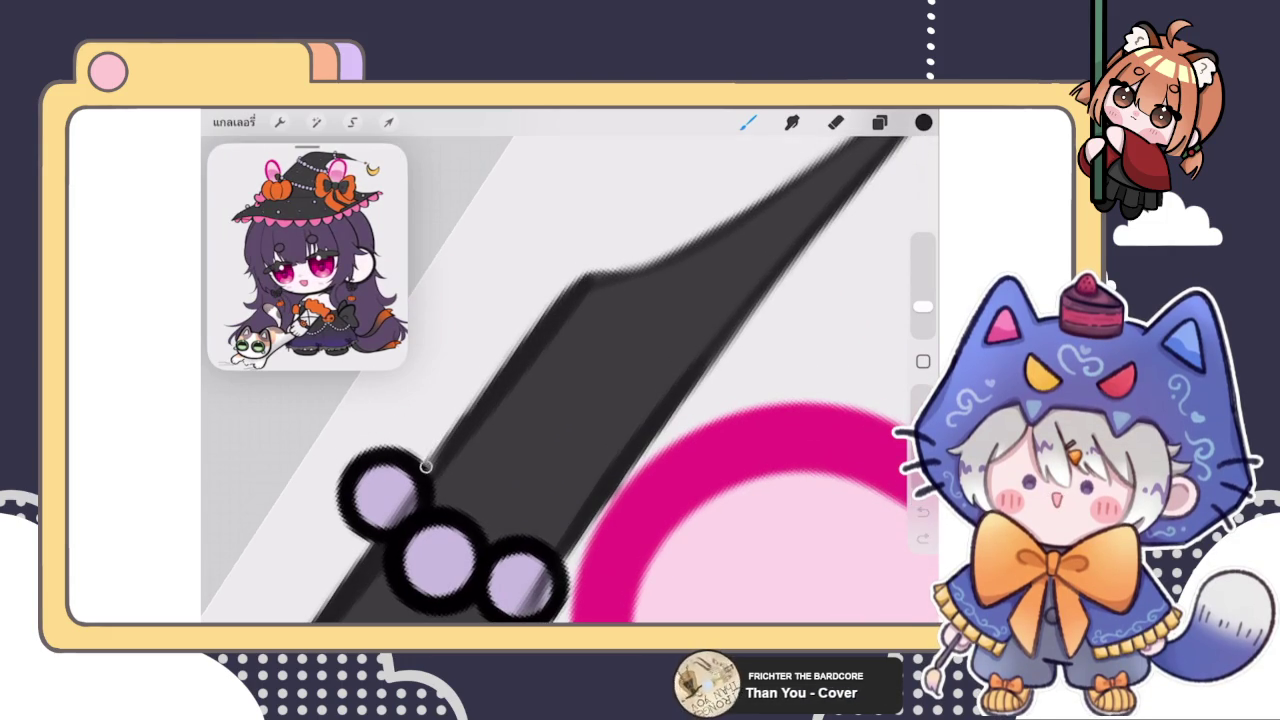
key(ctrl+z)
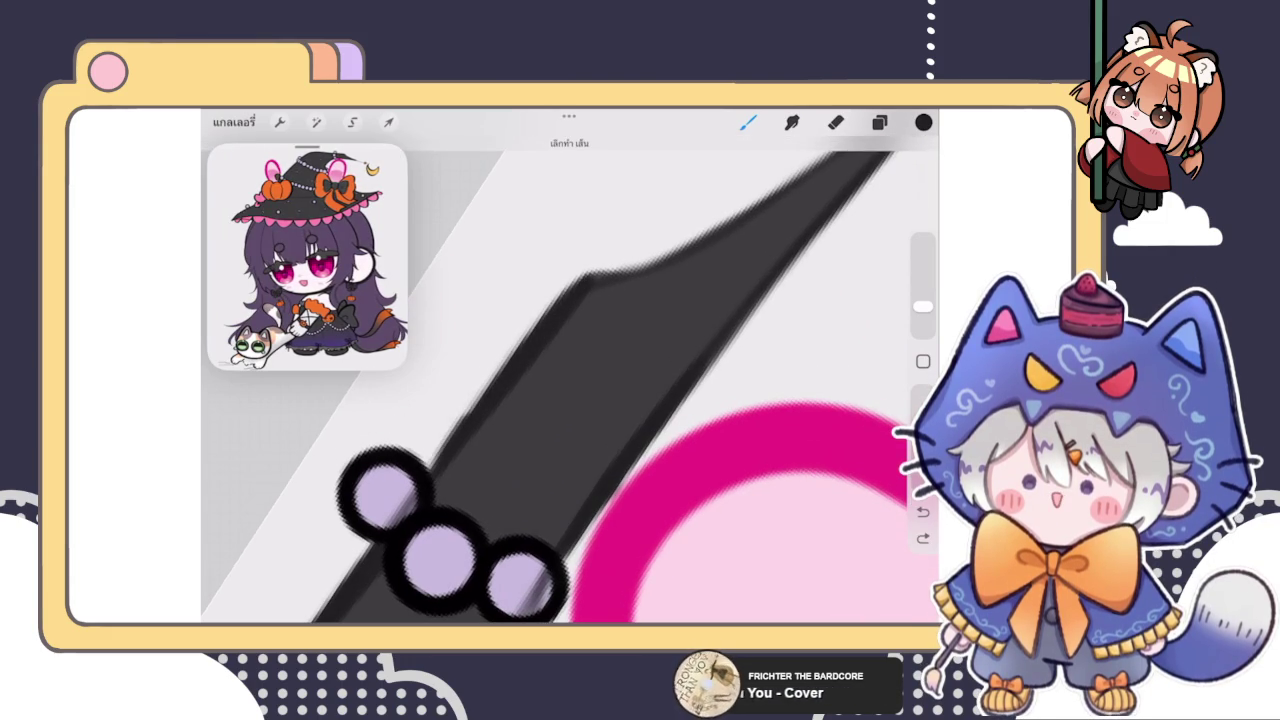
drag(431, 464, 438, 442)
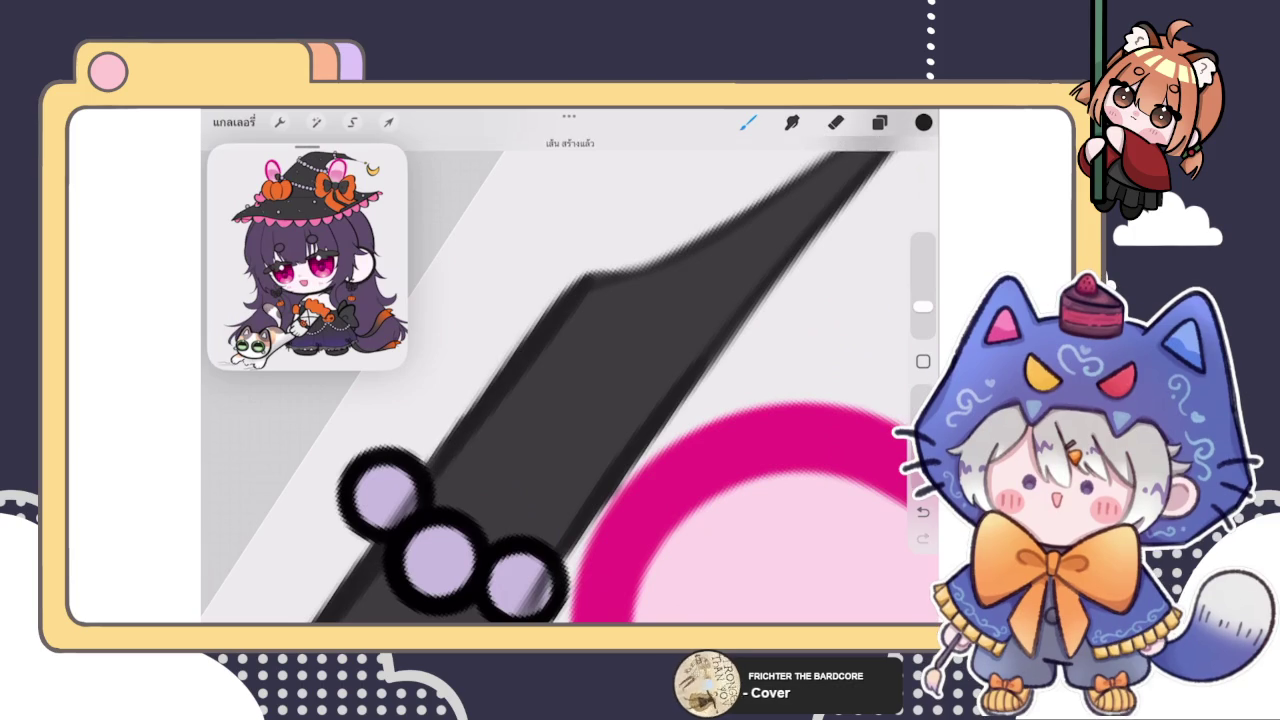
Step: Draw a thin tapered black stroke extending the hat tip to the bead
scroll(570, 380, down, 3)
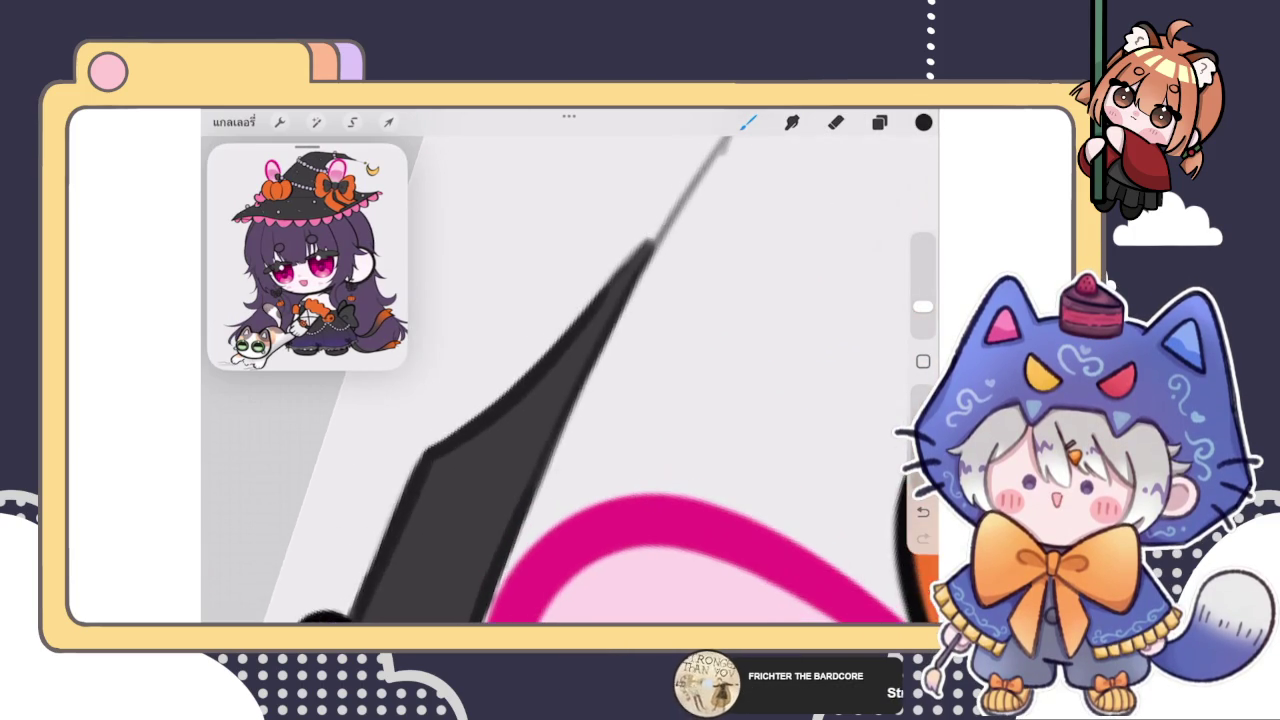
scroll(570, 380, up, 3)
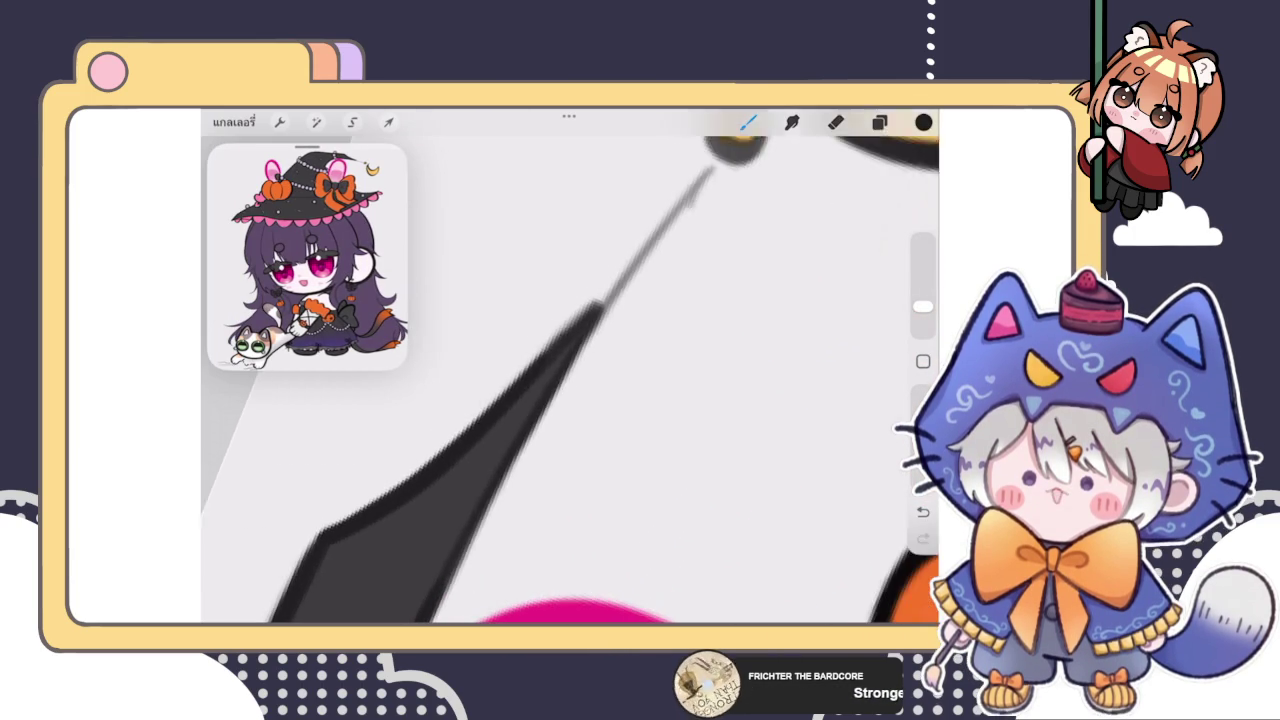
scroll(570, 380, down, 3)
scroll(570, 380, down, 2)
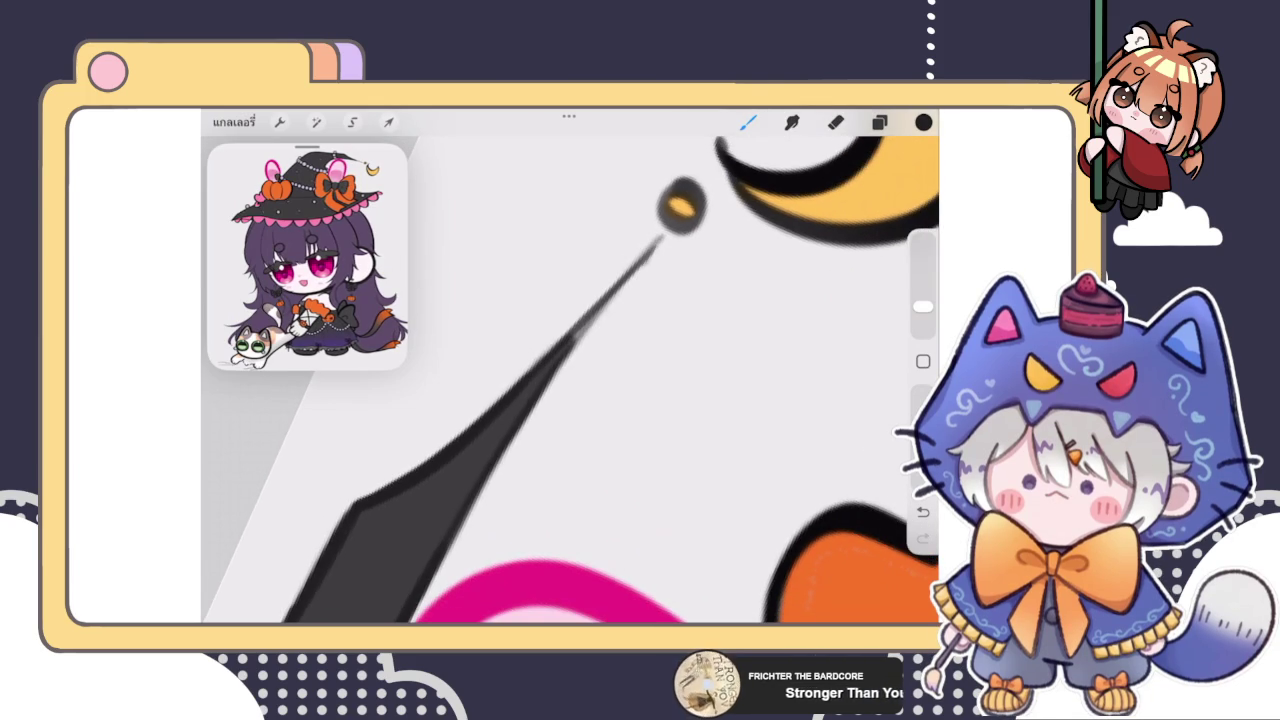
drag(658, 242, 462, 482)
scroll(570, 380, down, 3)
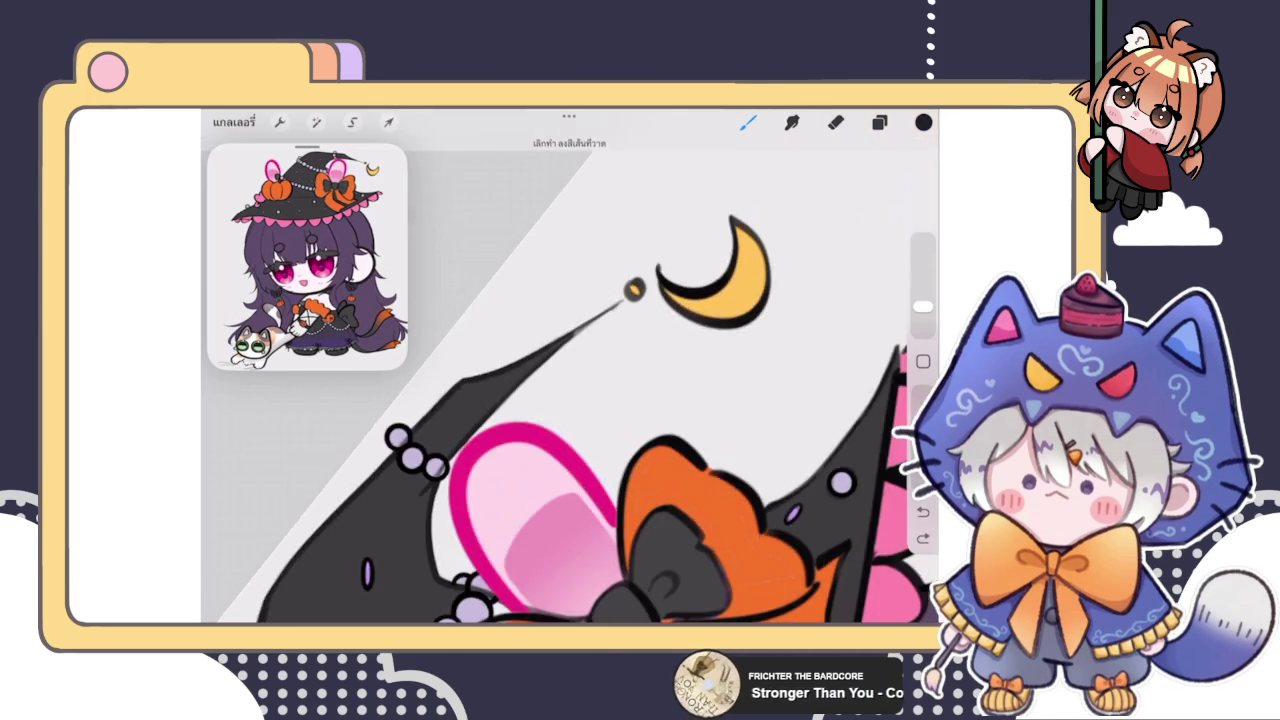
scroll(570, 380, down, 2)
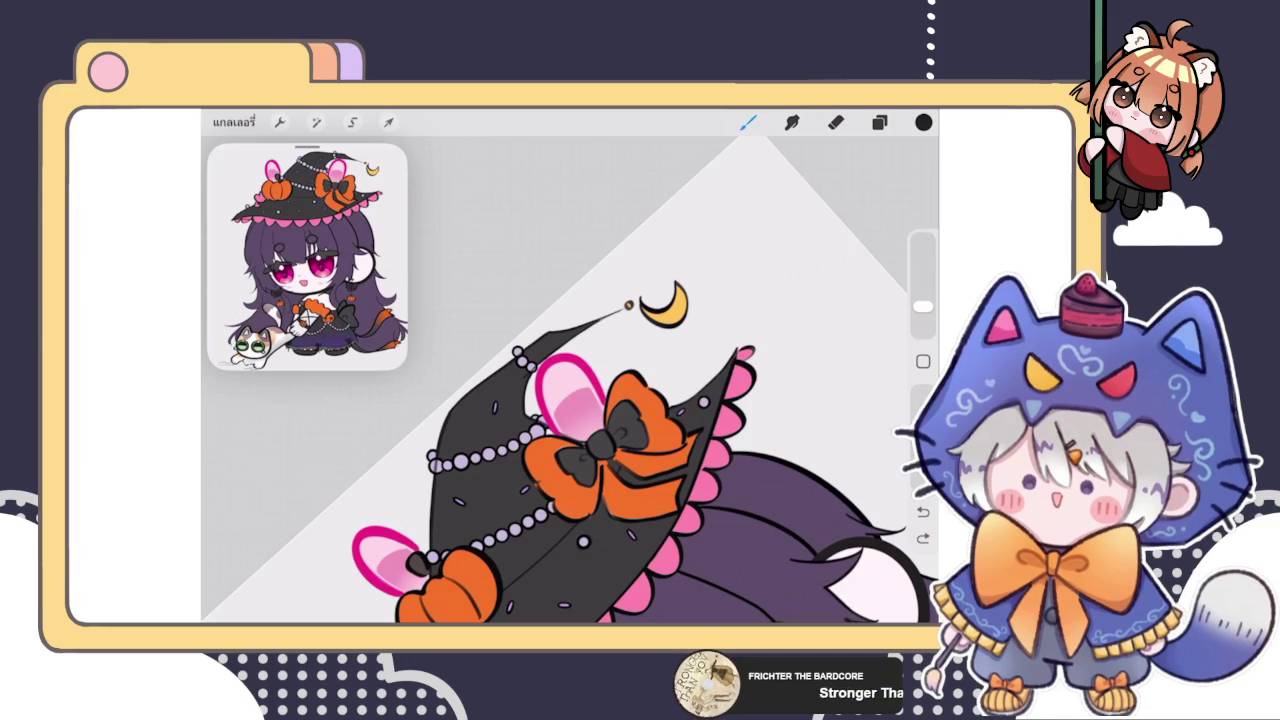
scroll(540, 335, up, 3)
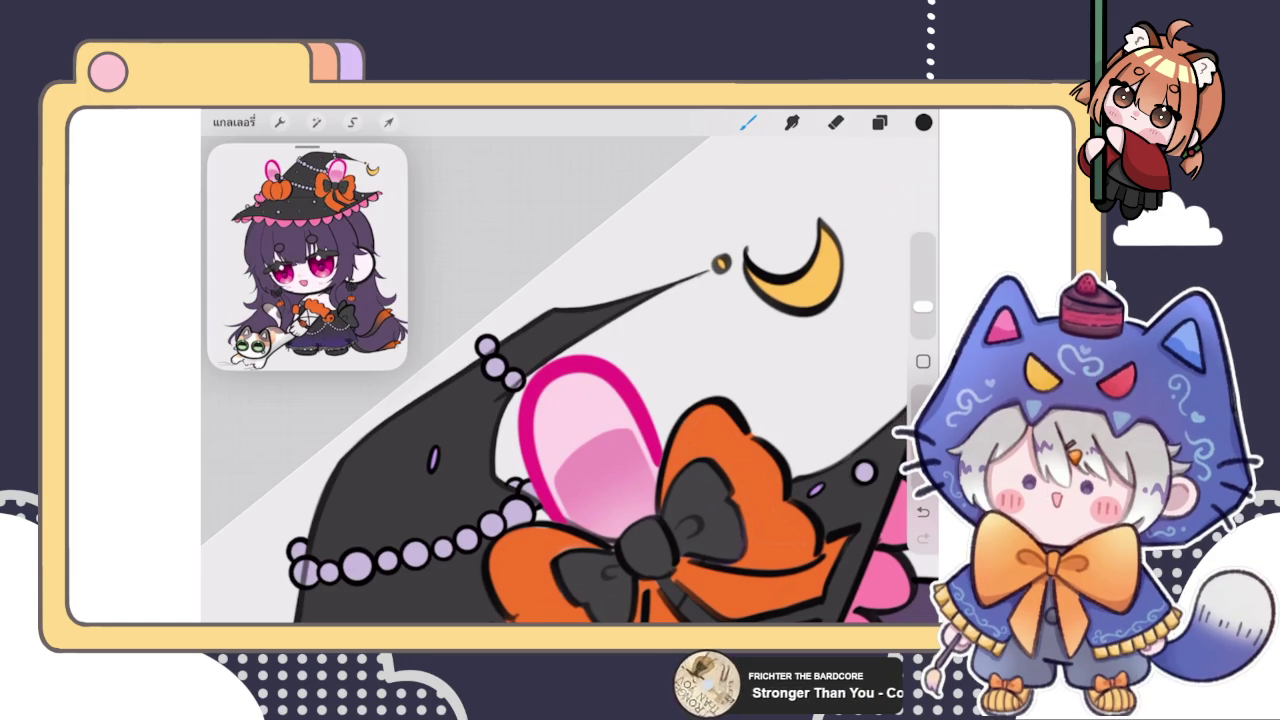
scroll(570, 380, up, 3)
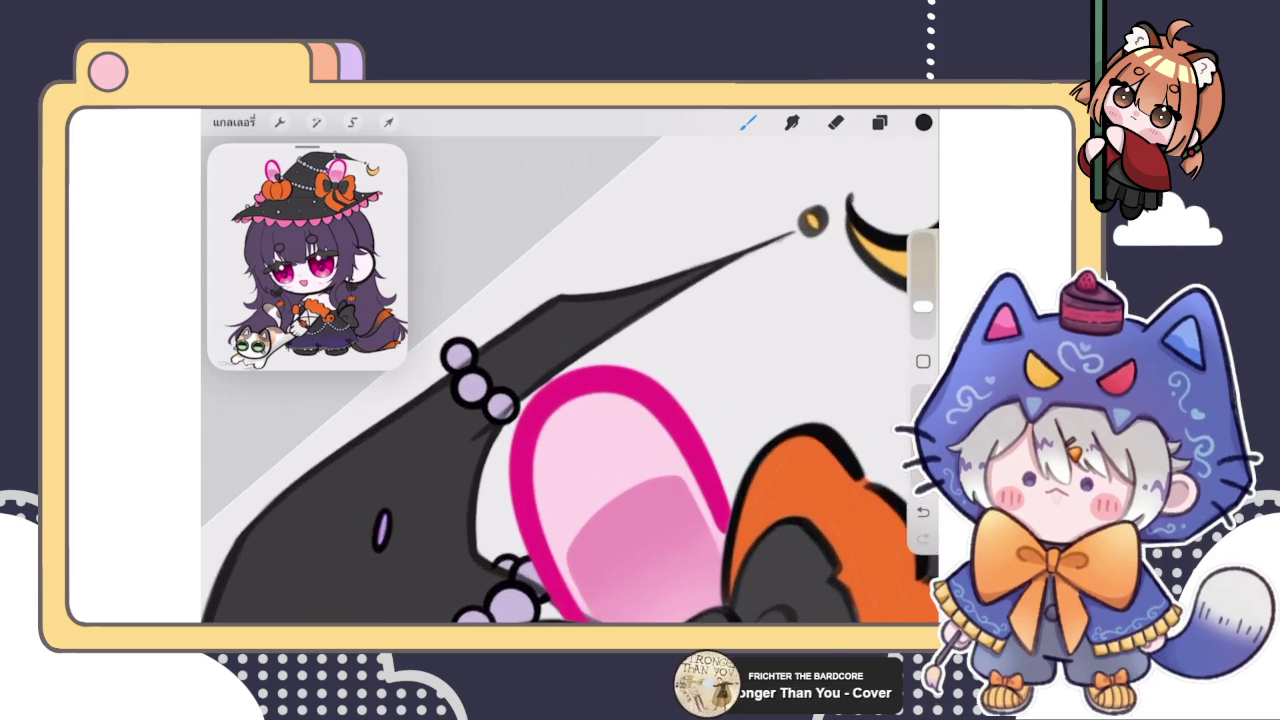
scroll(570, 380, up, 3)
click(879, 122)
scroll(779, 400, down, 4)
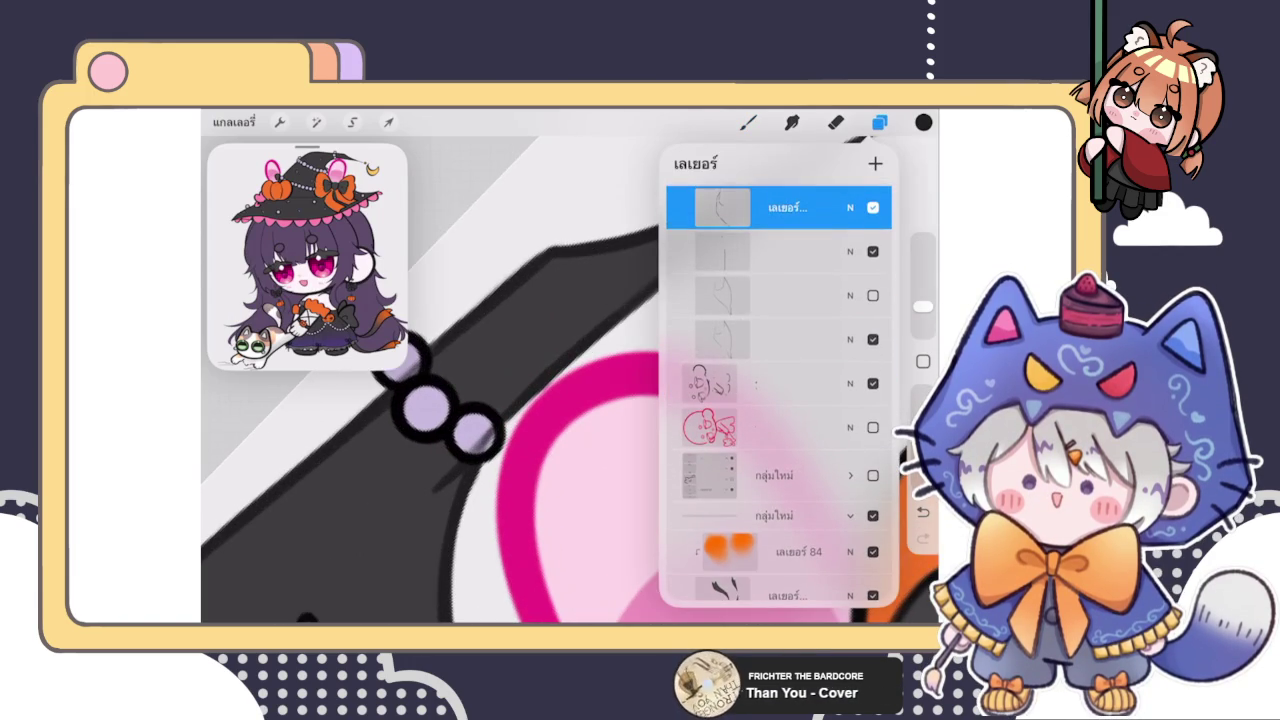
click(760, 340)
click(835, 122)
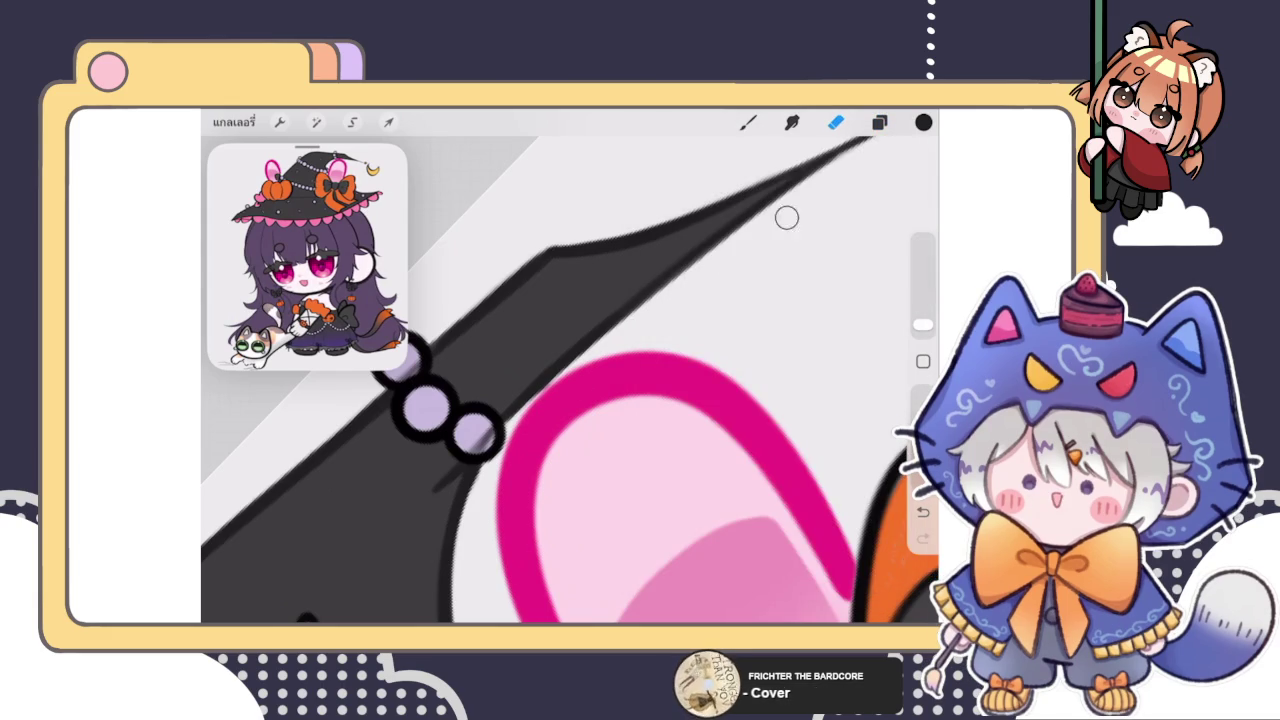
click(748, 122)
scroll(570, 380, down, 5)
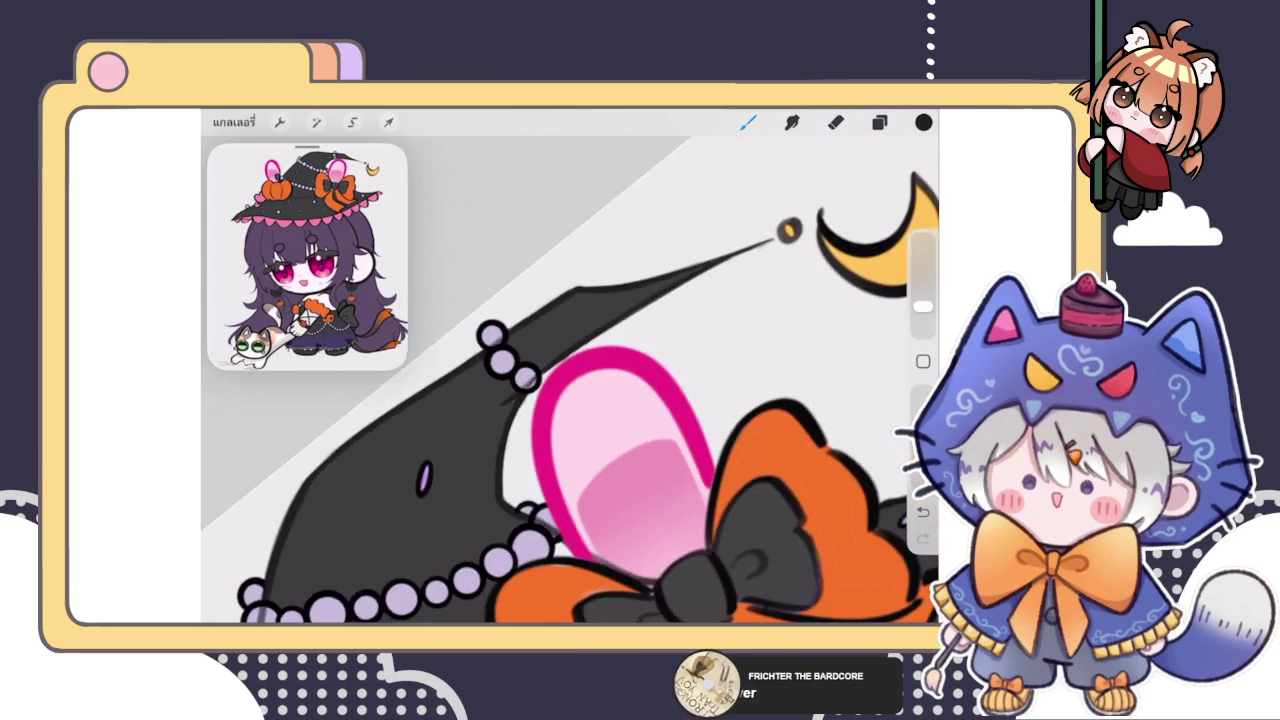
scroll(540, 340, up, 5)
click(835, 122)
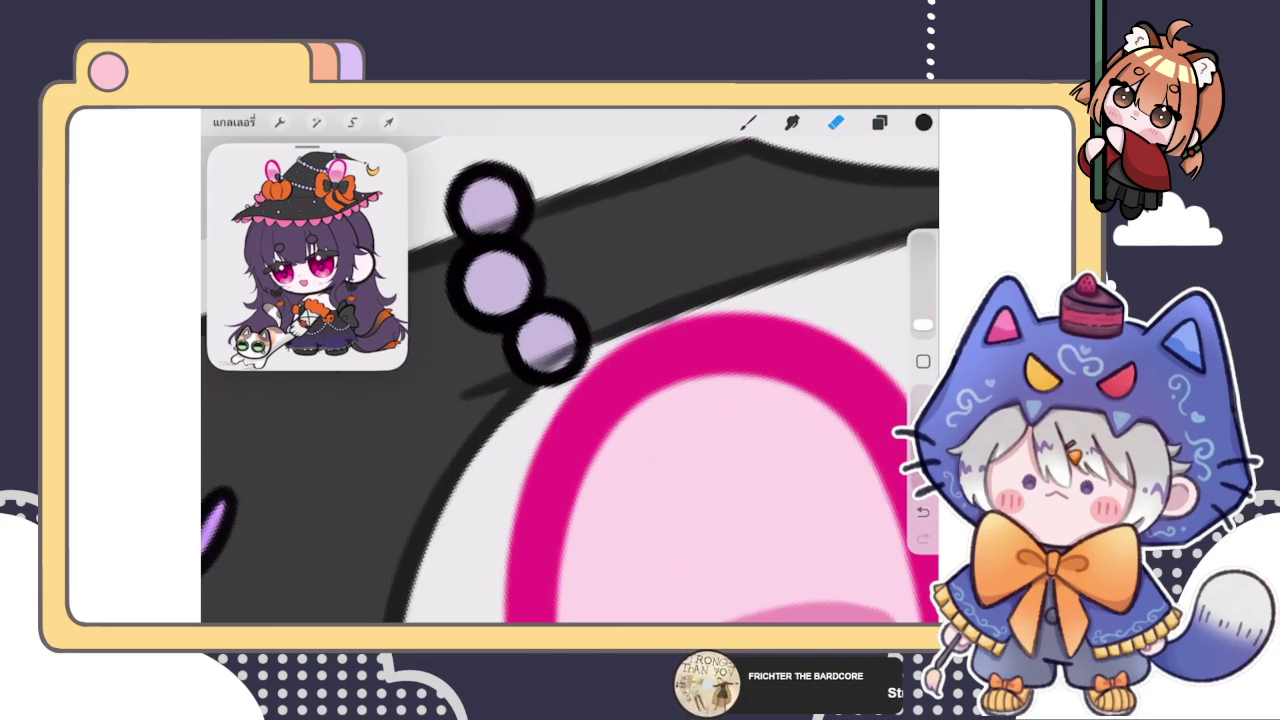
scroll(549, 356, down, 5)
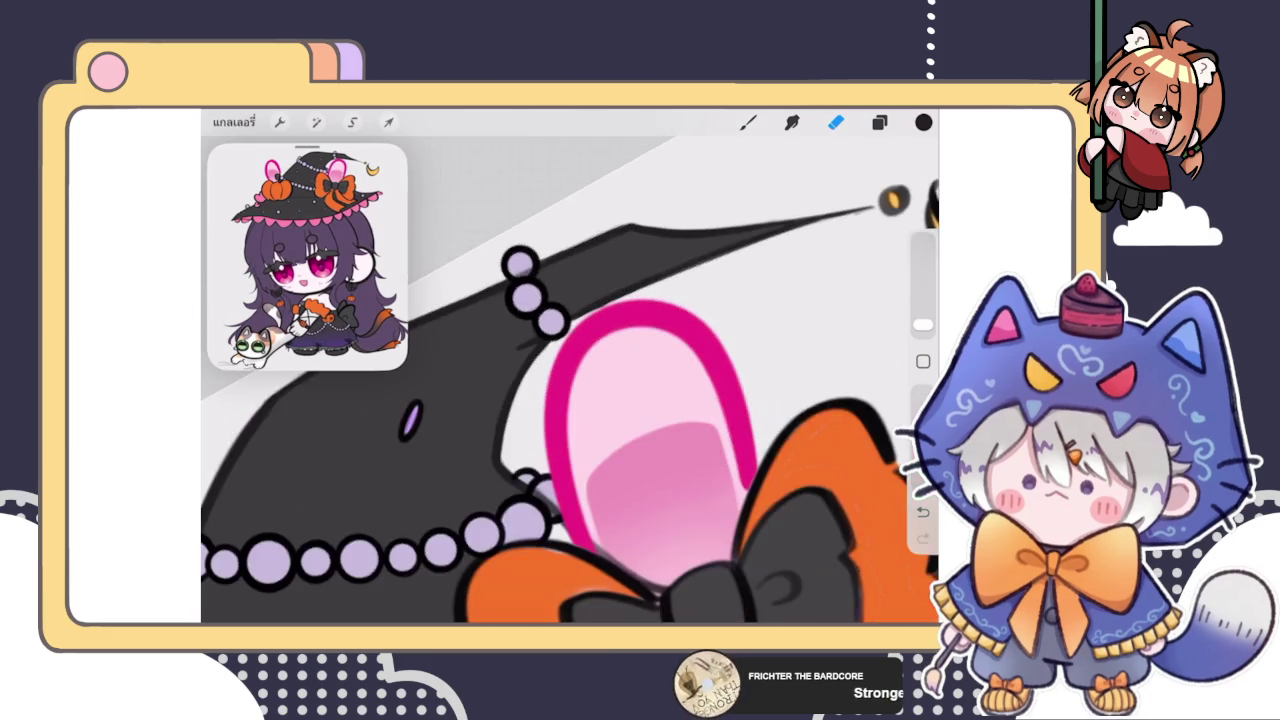
scroll(536, 260, up, 5)
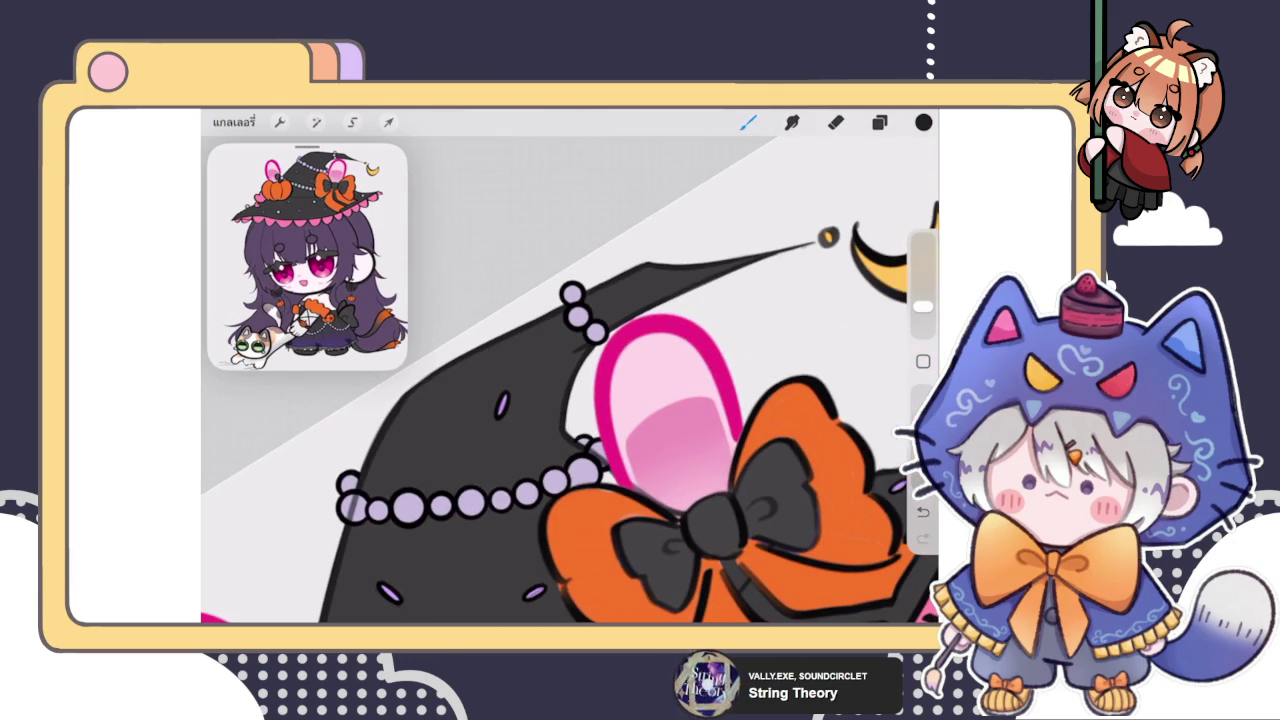
click(879, 122)
scroll(779, 392, down, 1)
key(e)
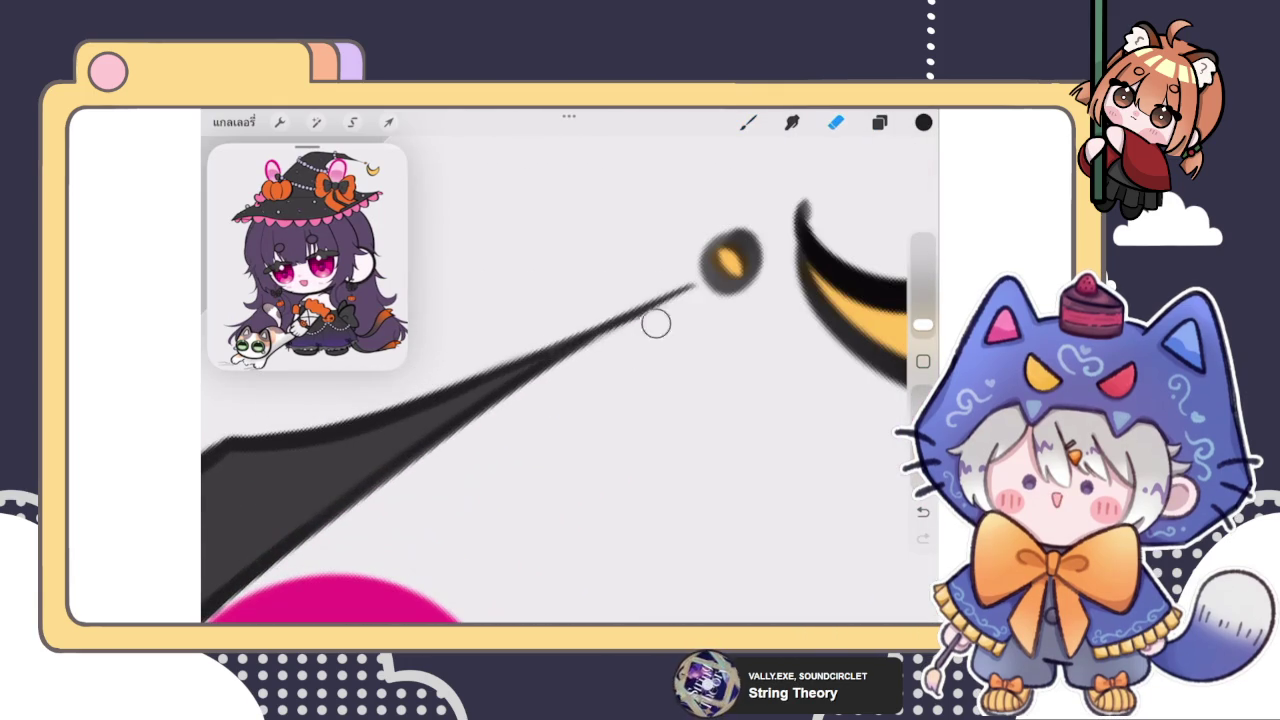
key(b)
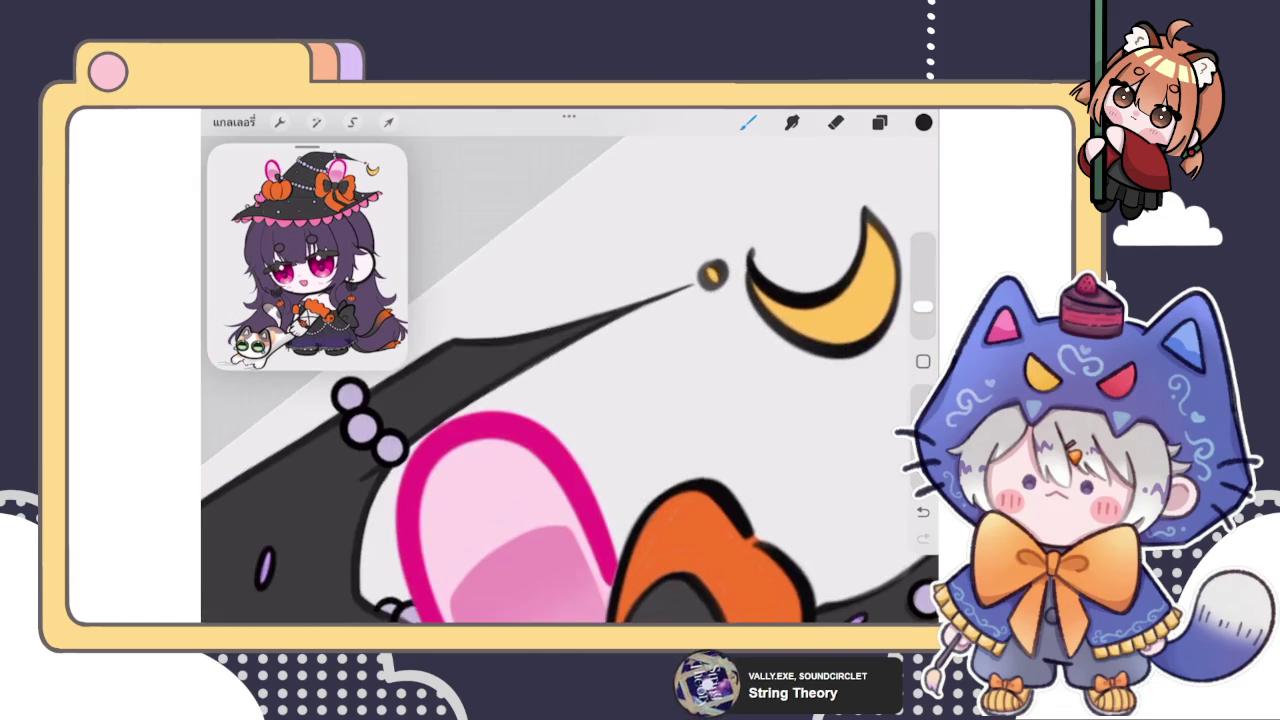
Step: Select the layer for the bead outline in the Layers list
click(879, 122)
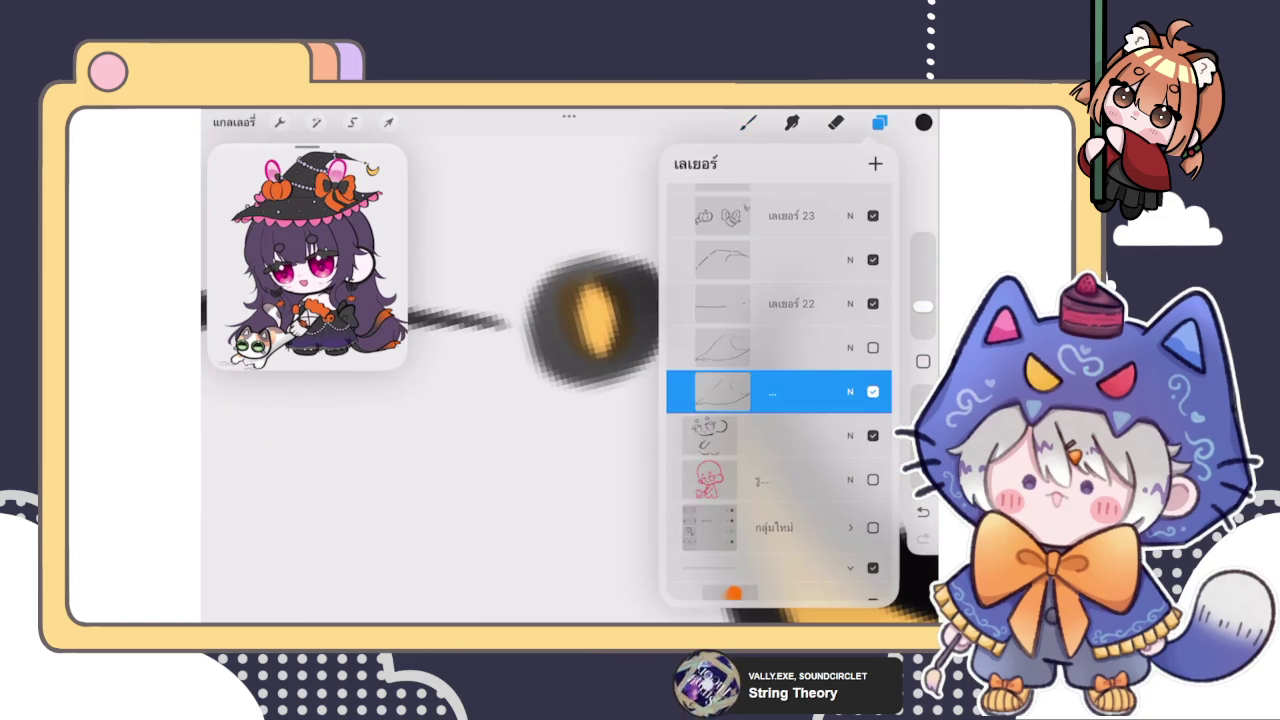
scroll(779, 392, up, 3)
scroll(779, 400, down, 2)
click(779, 309)
click(575, 273)
Step: Draw a ring around the yellow bead and snap it into a clean black ellipse
drag(575, 273, 626, 277)
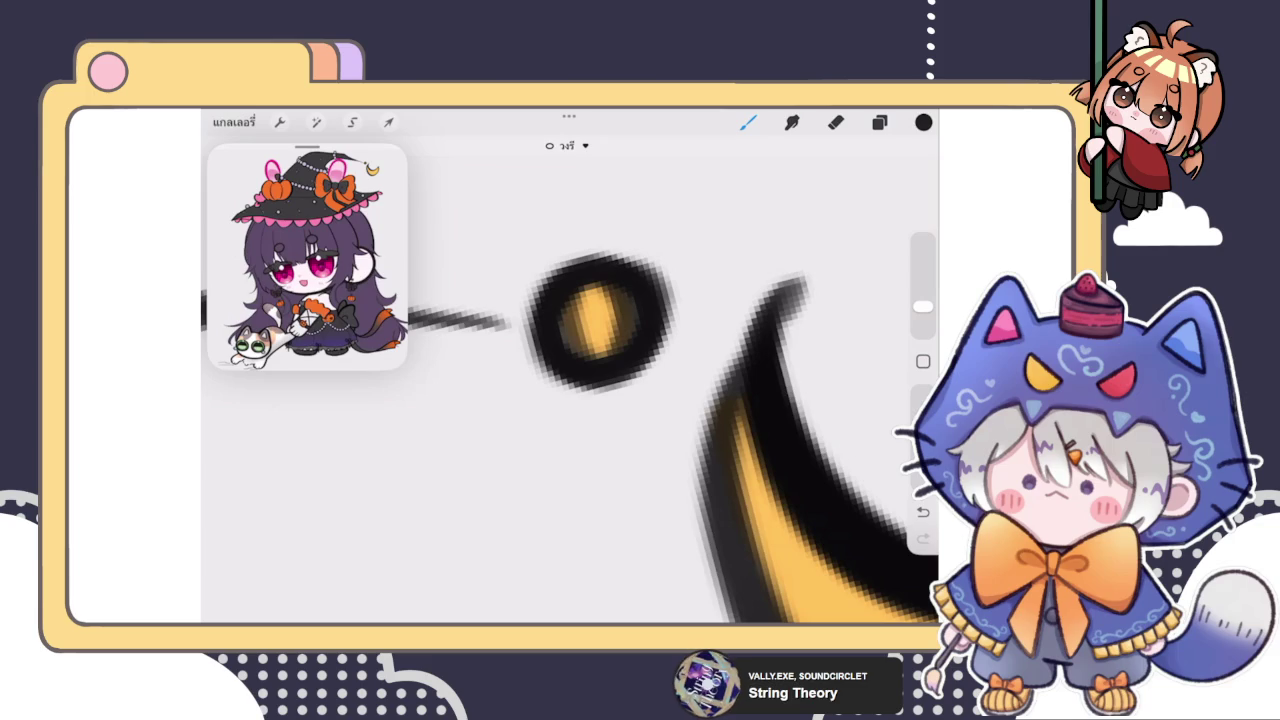
click(567, 145)
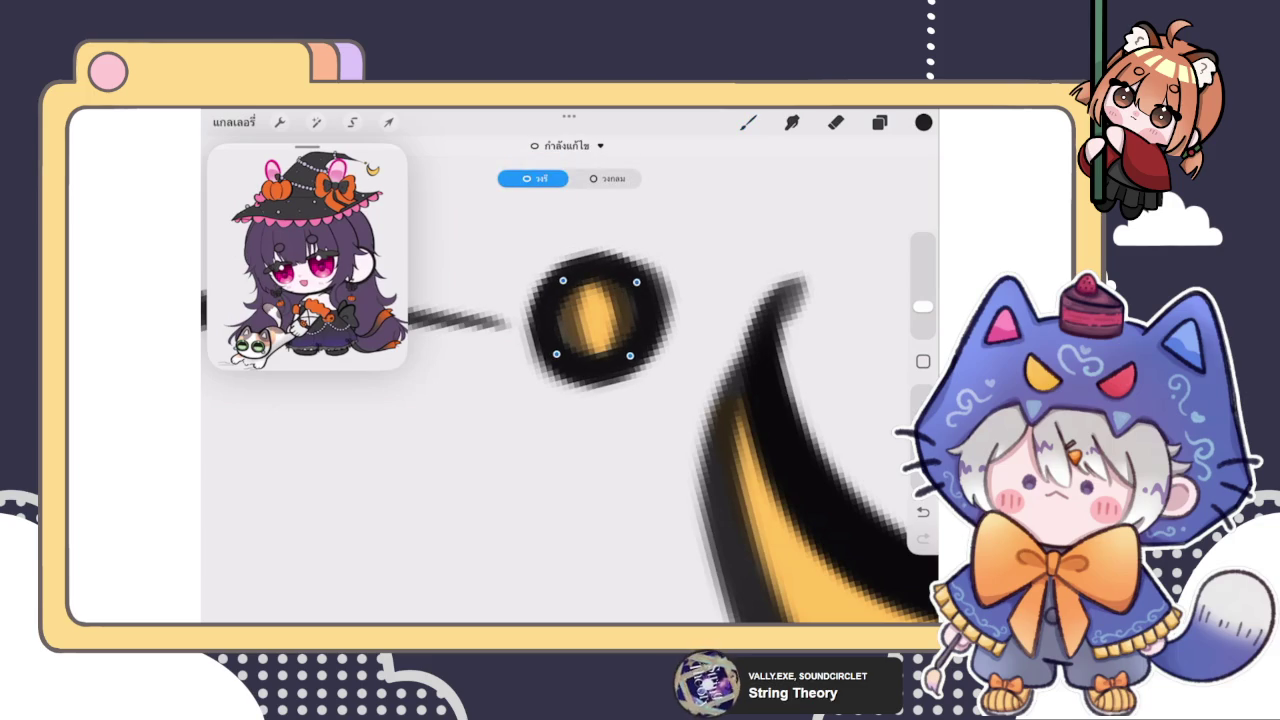
click(450, 480)
scroll(570, 380, down, 3)
scroll(570, 380, down, 3)
scroll(570, 380, down, 2)
scroll(570, 380, down, 1)
scroll(700, 330, up, 3)
scroll(700, 330, up, 3)
scroll(700, 330, up, 3)
scroll(700, 330, up, 1)
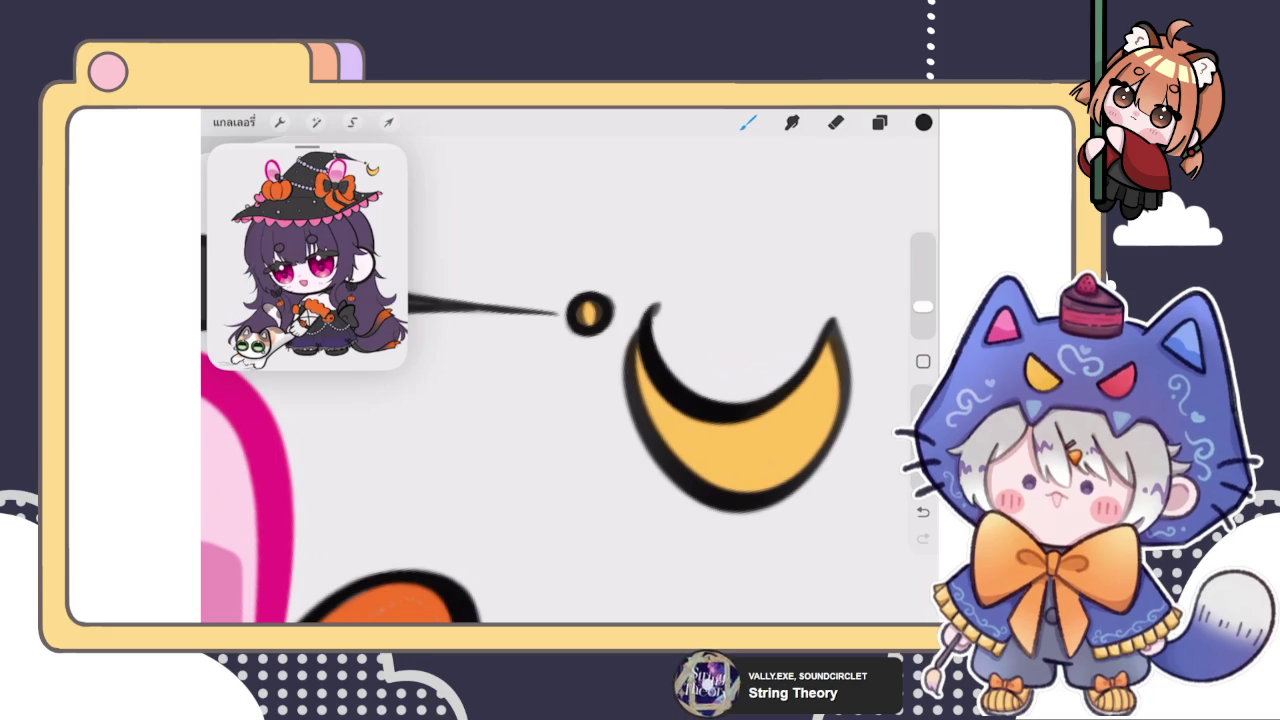
key(e)
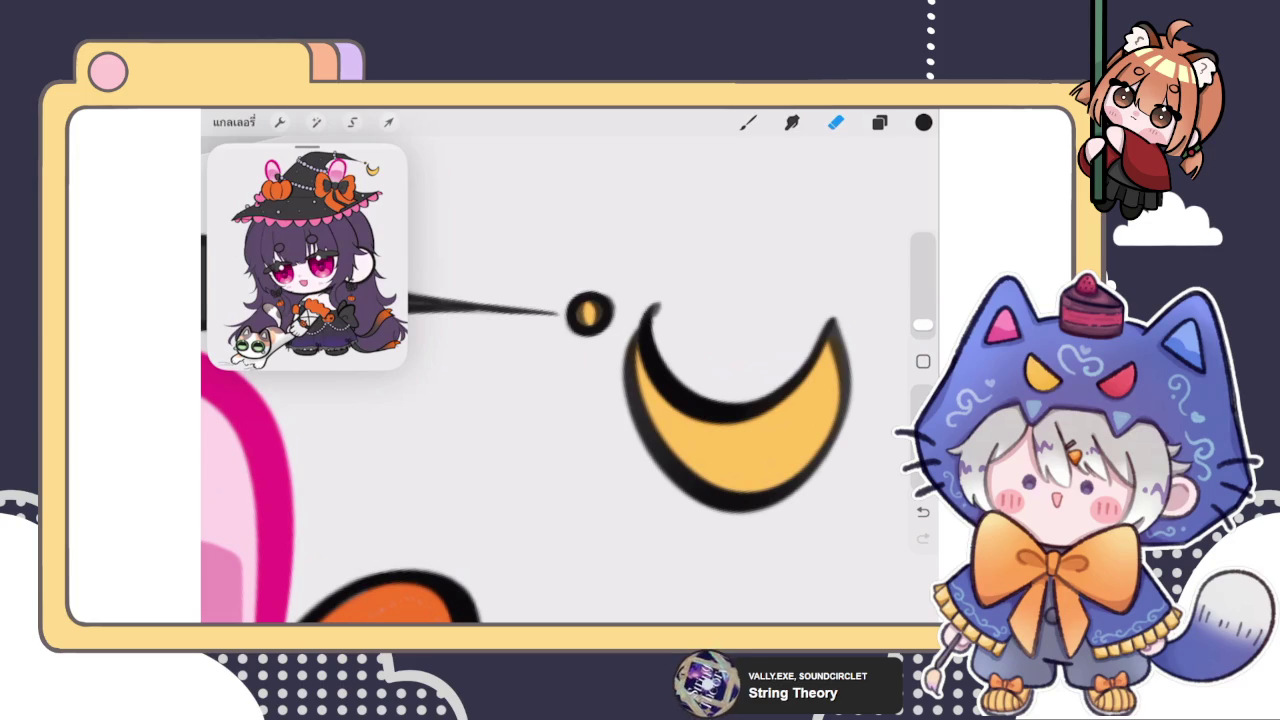
click(879, 122)
click(879, 122)
scroll(590, 330, up, 5)
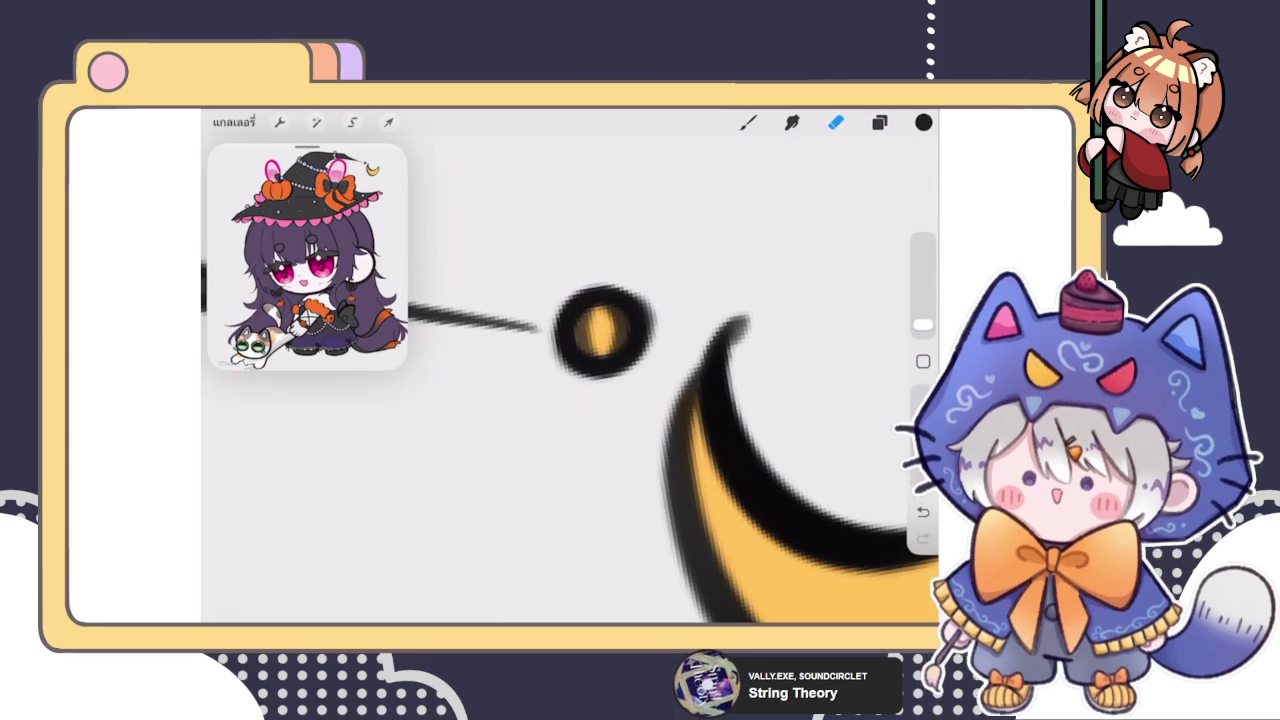
click(879, 122)
scroll(779, 400, down, 3)
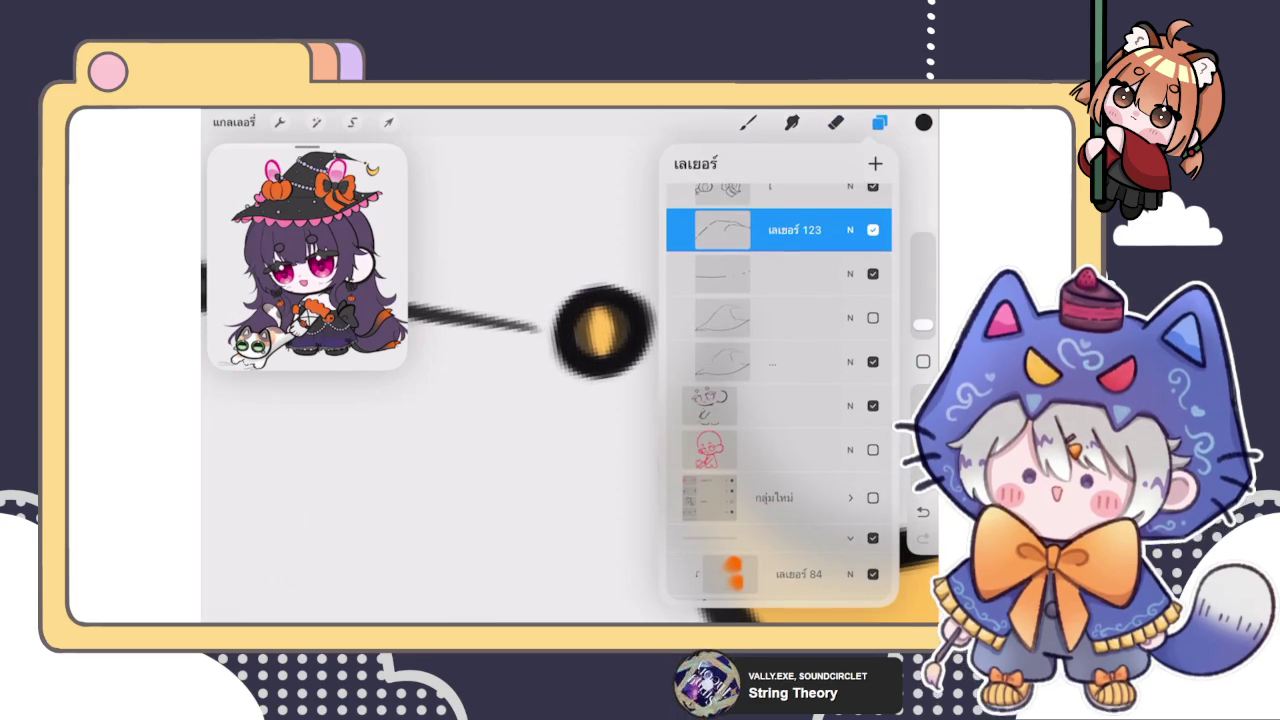
click(779, 362)
click(836, 122)
click(640, 297)
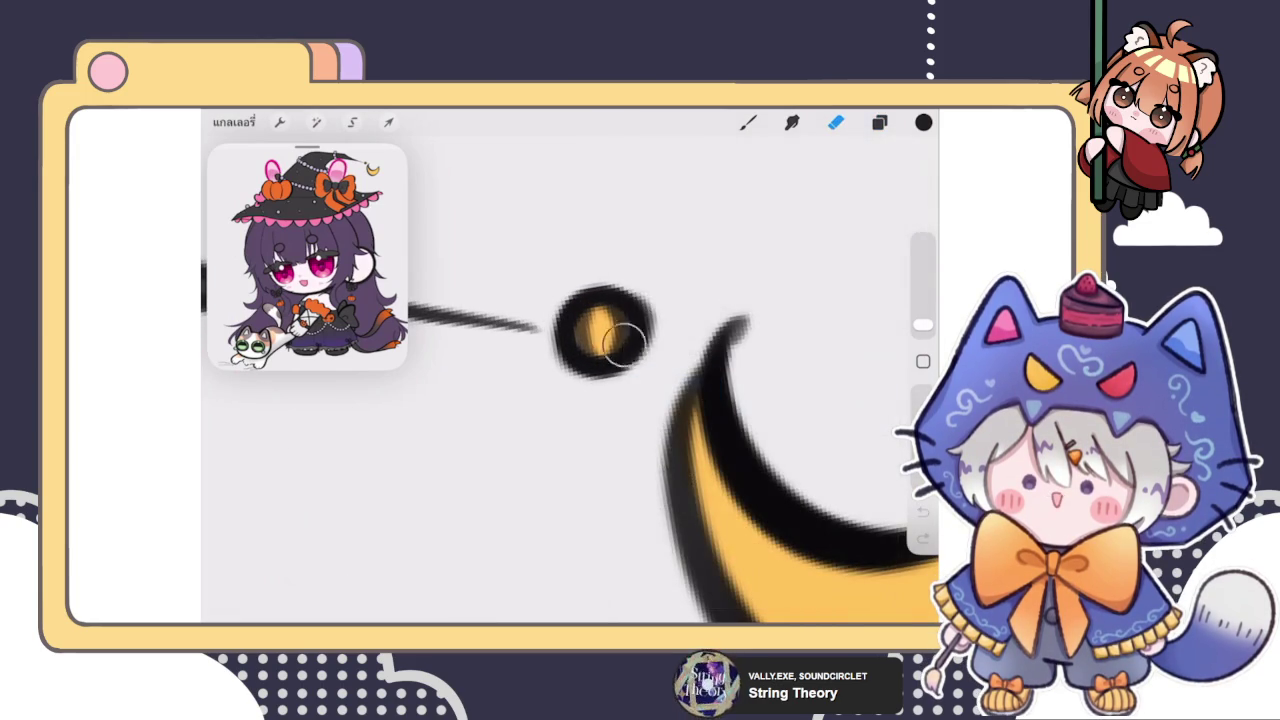
click(879, 122)
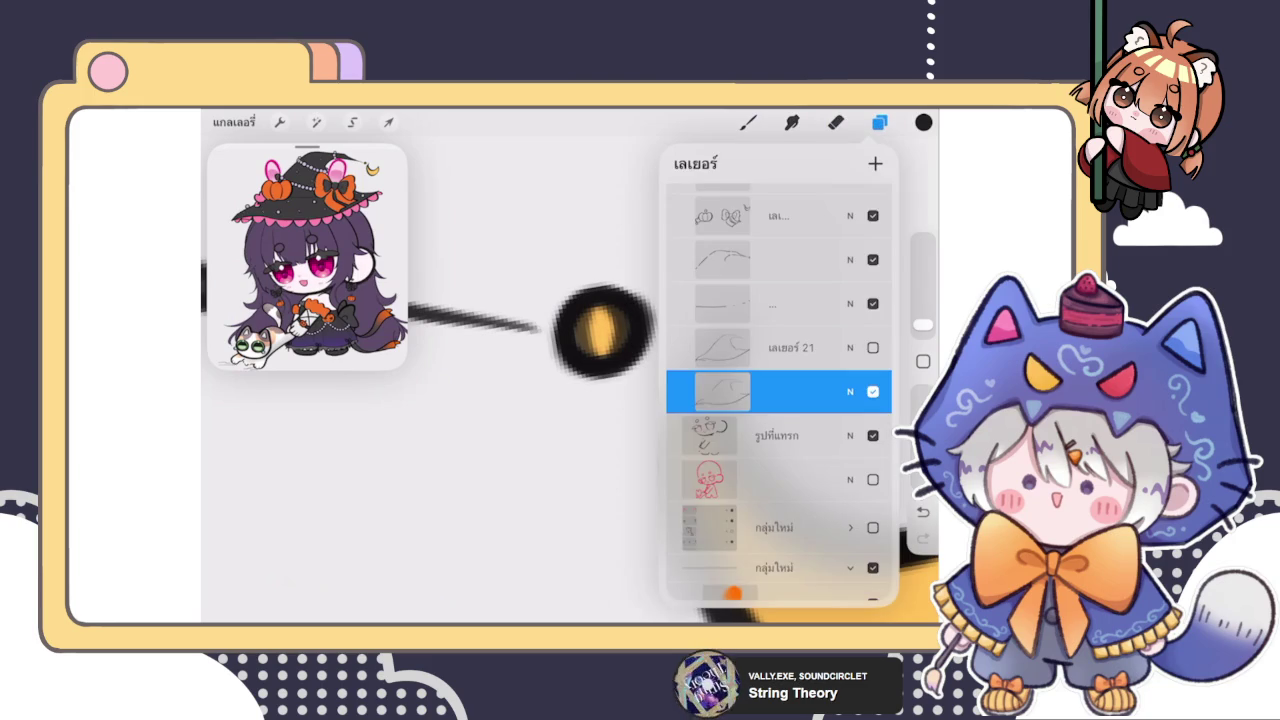
scroll(779, 400, up, 5)
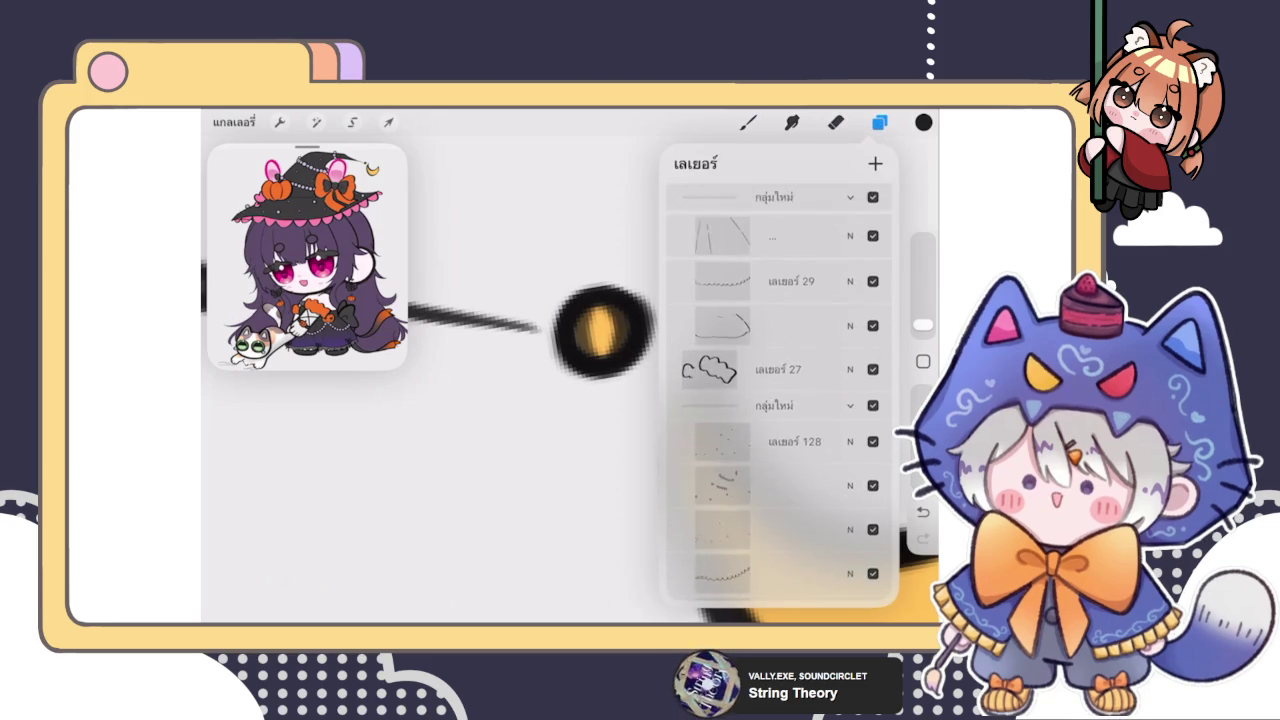
scroll(779, 400, down, 3)
scroll(779, 400, down, 3)
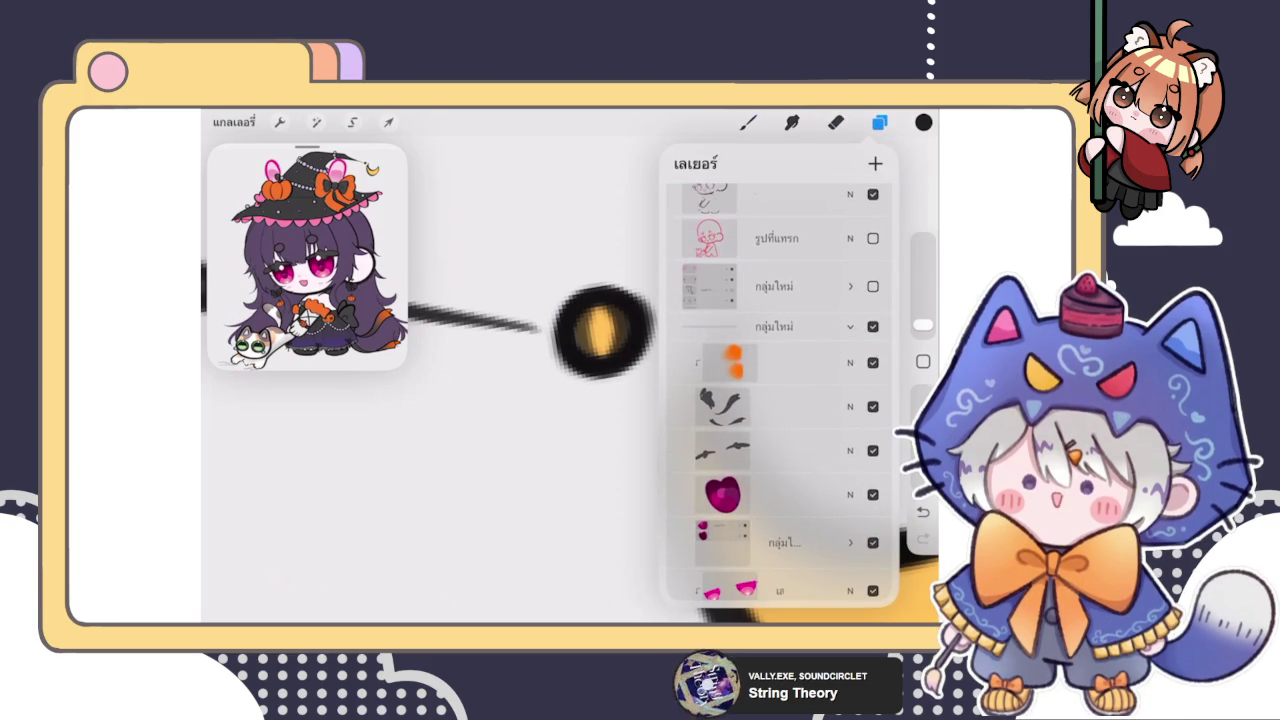
scroll(779, 400, up, 3)
scroll(779, 400, up, 2)
scroll(779, 400, up, 3)
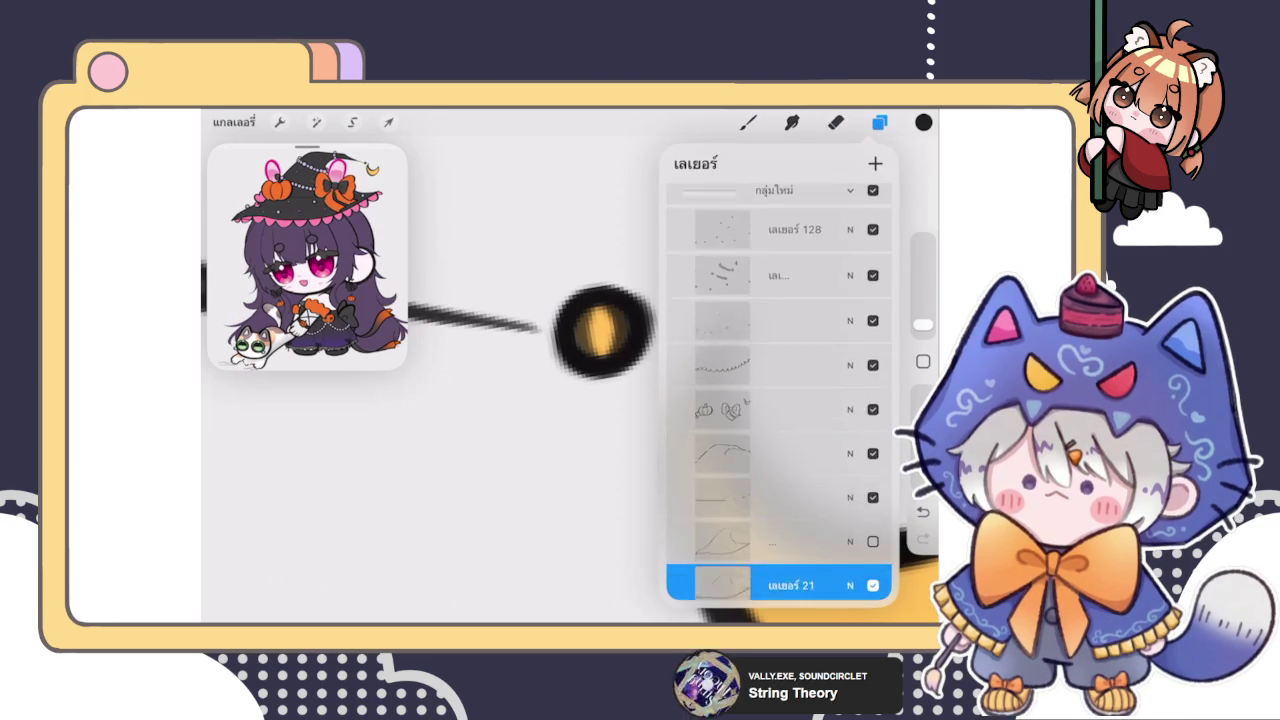
click(760, 410)
click(836, 122)
mouse_move(628, 352)
mouse_down()
mouse_move(608, 277)
mouse_move(586, 306)
mouse_move(617, 380)
mouse_up()
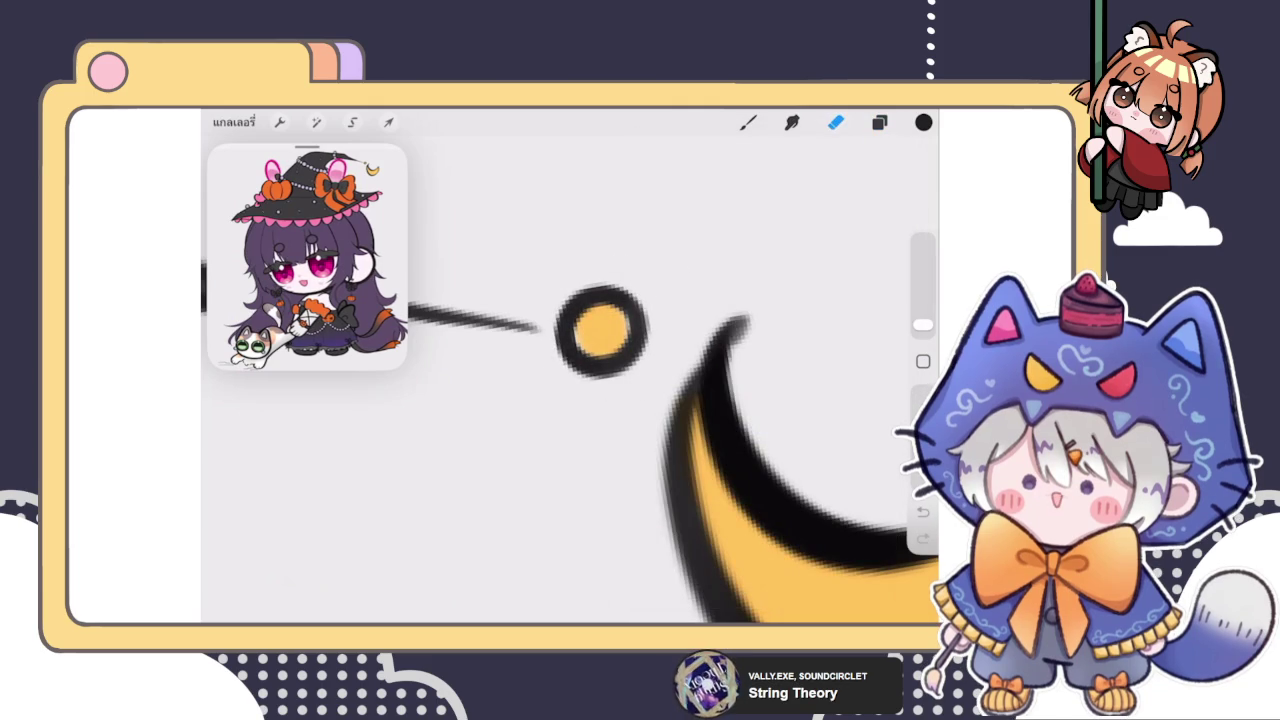
scroll(600, 400, down, 5)
scroll(600, 400, up, 3)
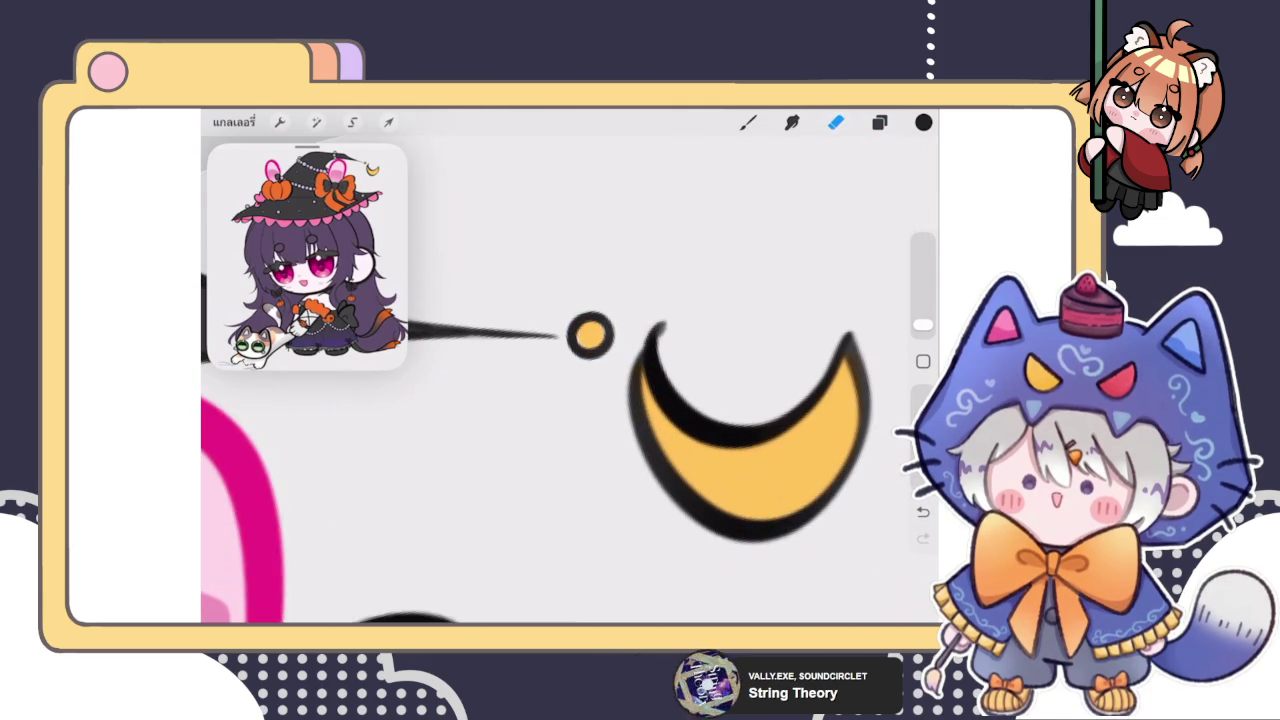
click(879, 122)
click(879, 122)
click(836, 122)
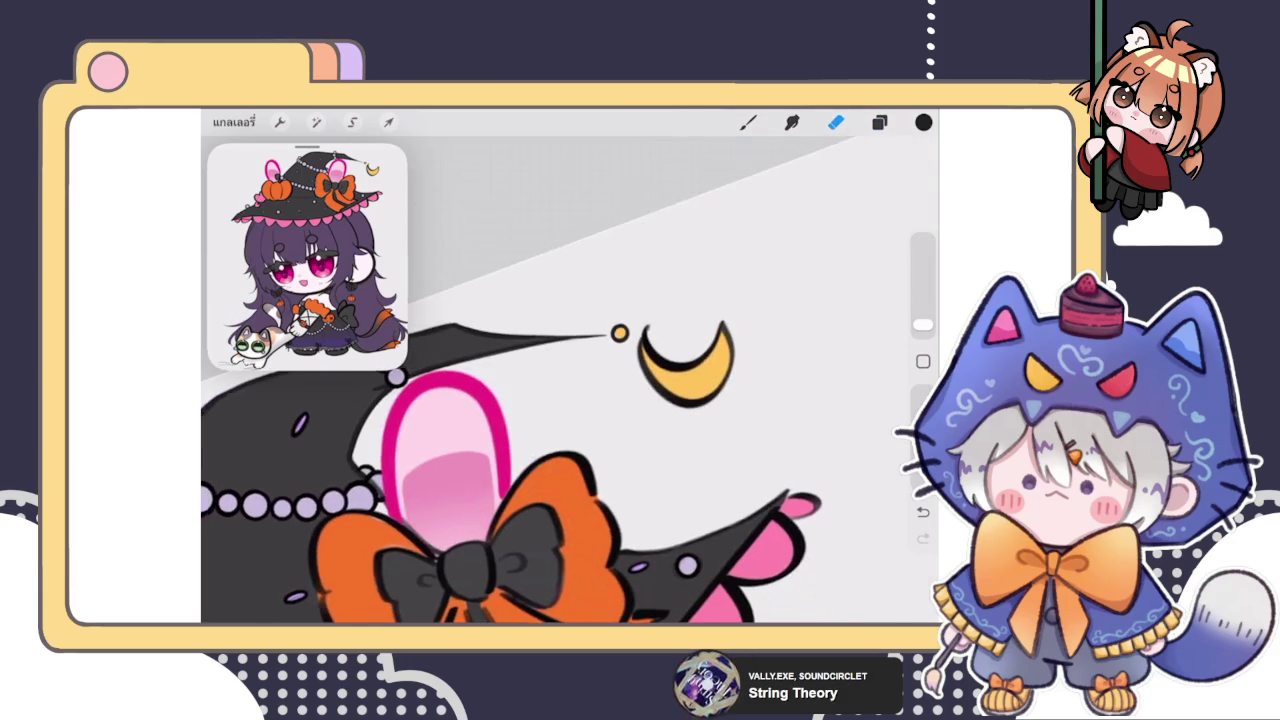
scroll(570, 400, down, 3)
scroll(617, 321, up, 5)
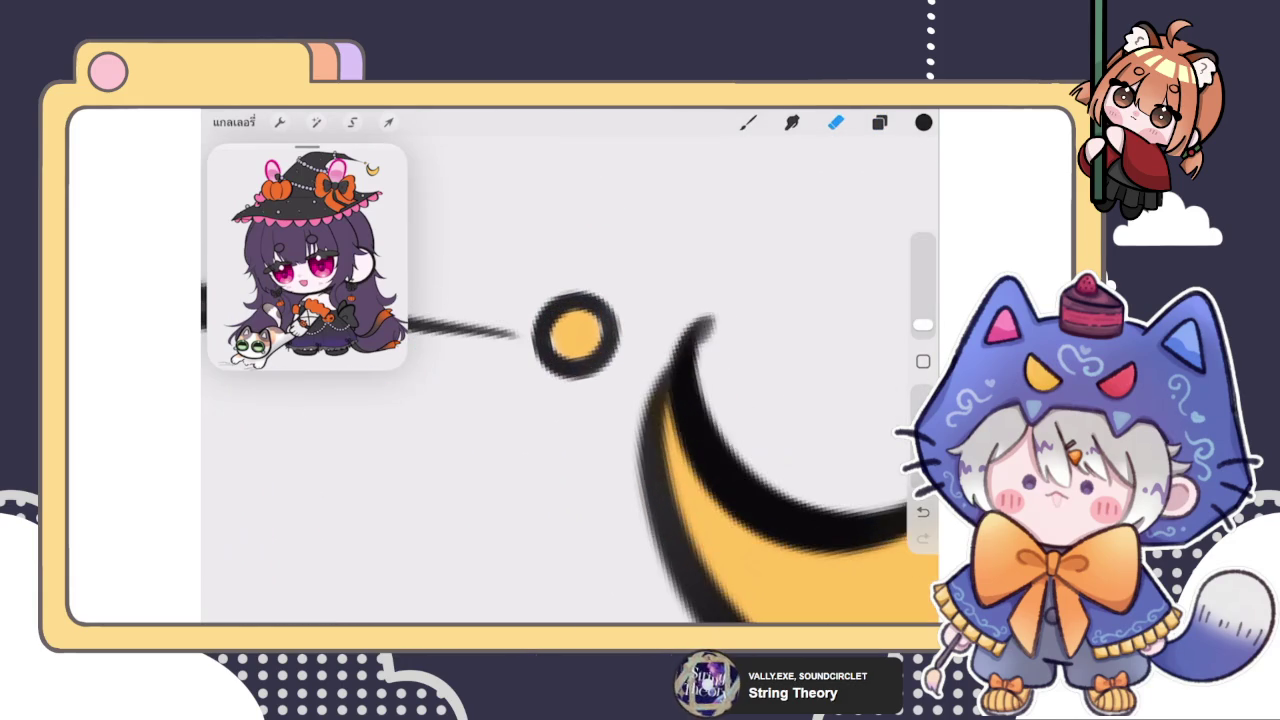
Step: Lasso the area around the yellow dot on a lower layer, then abandon that transform
click(879, 122)
click(778, 475)
click(352, 122)
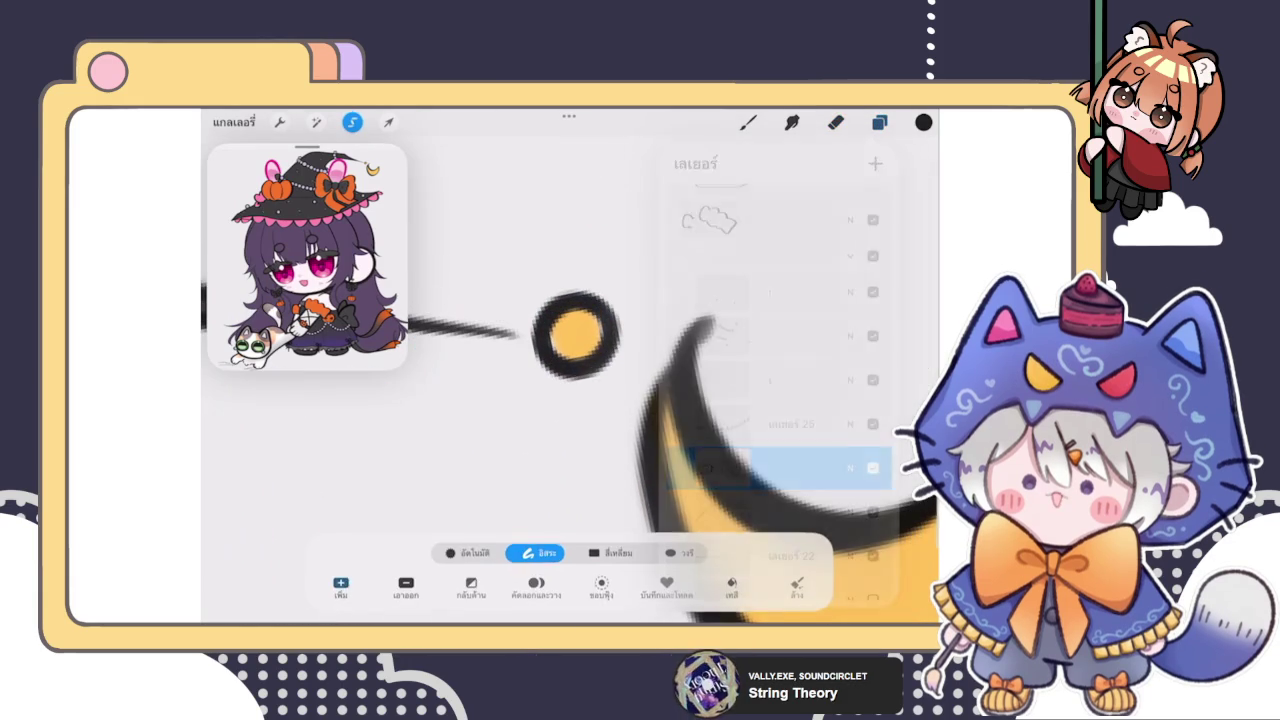
drag(557, 268, 530, 375)
click(389, 122)
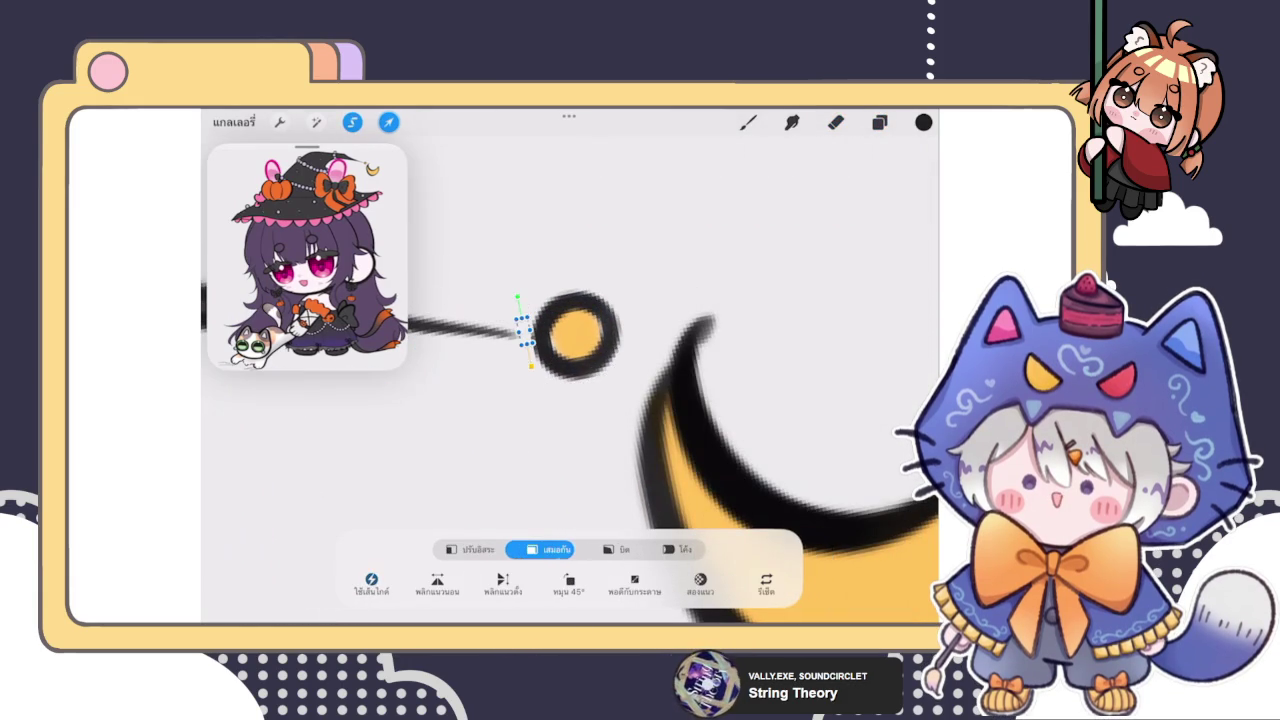
click(879, 122)
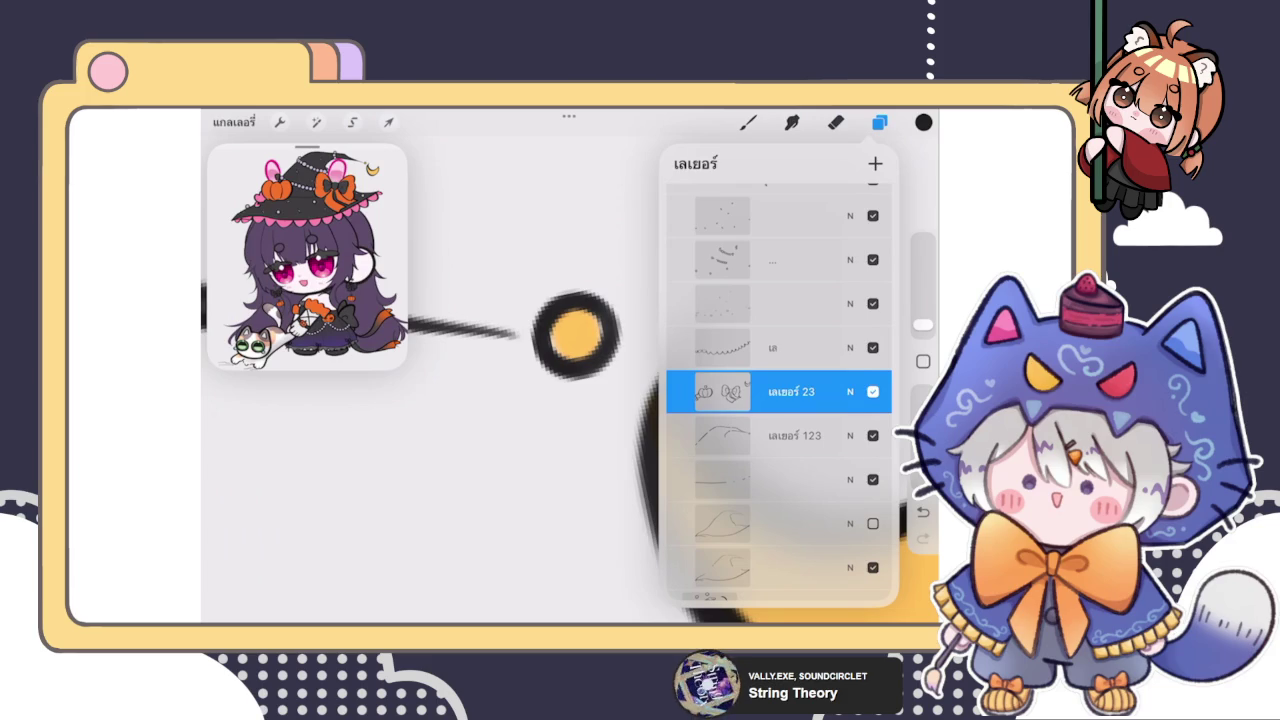
scroll(779, 390, down, 10)
scroll(779, 390, down, 3)
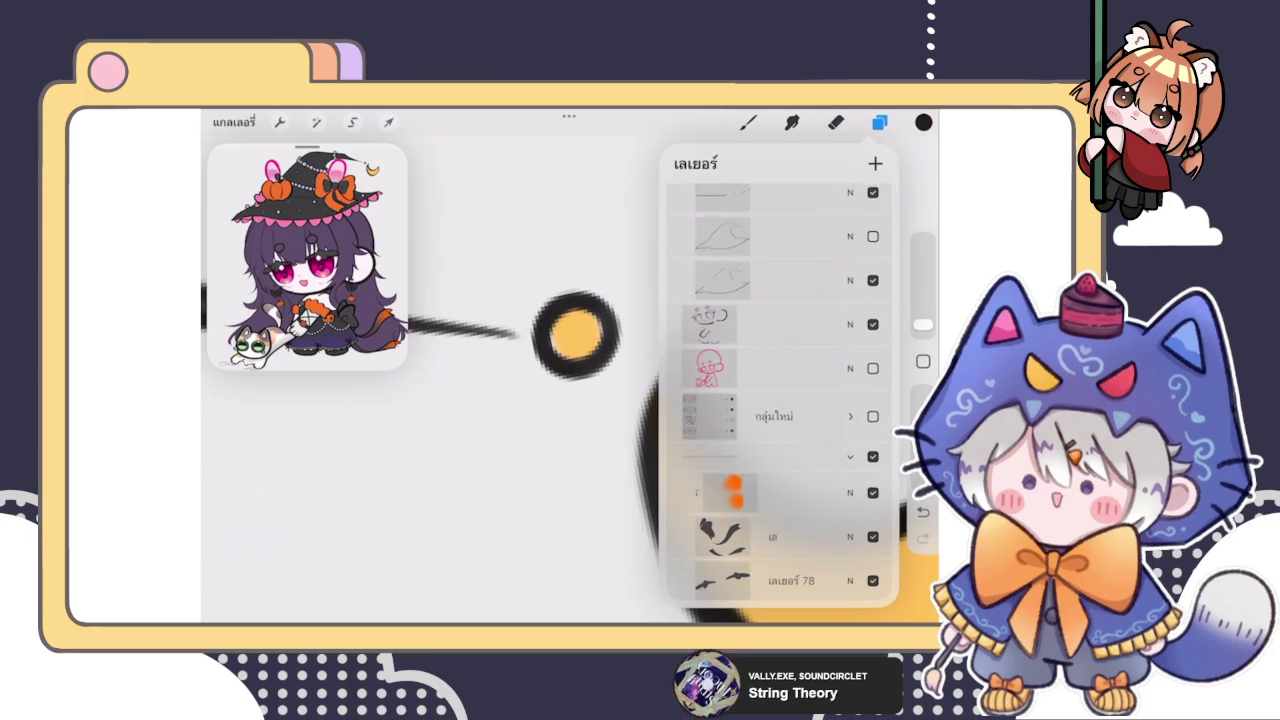
scroll(779, 390, up, 2)
Step: On layer เลเยอร์ 123, lasso the charm's ring and warp its shape
click(779, 241)
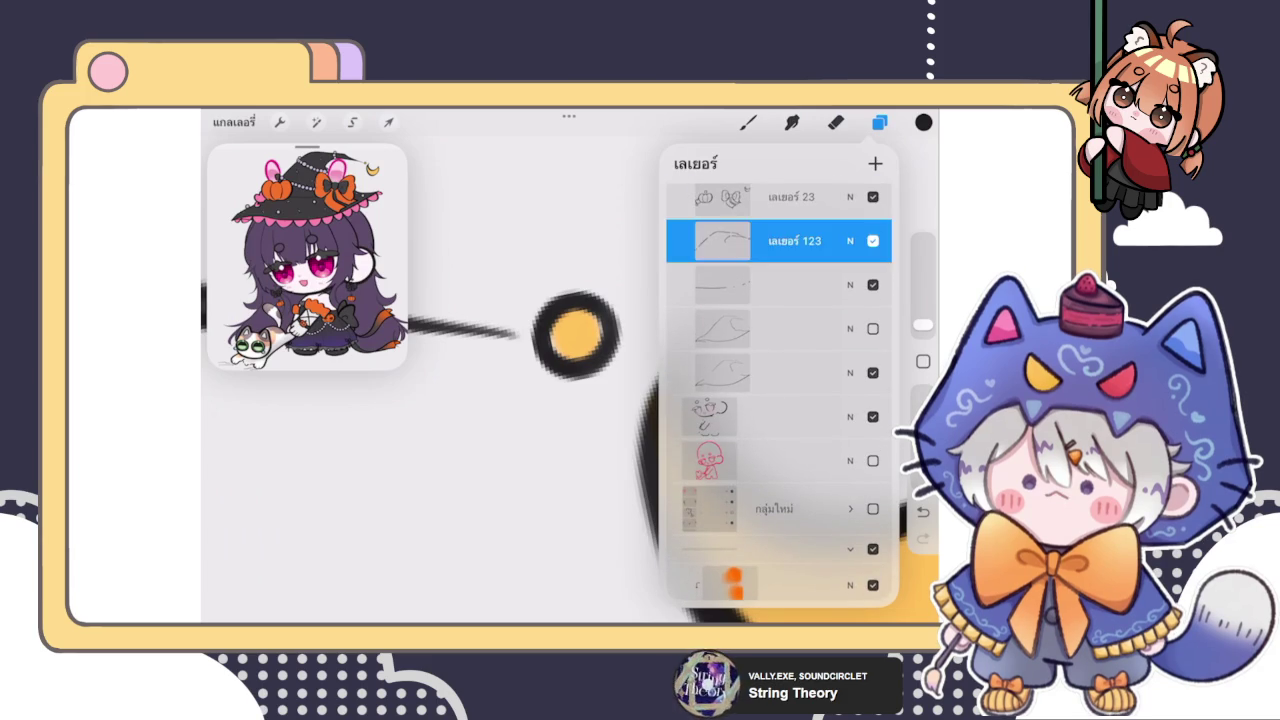
click(352, 122)
drag(563, 268, 530, 300)
drag(550, 385, 563, 270)
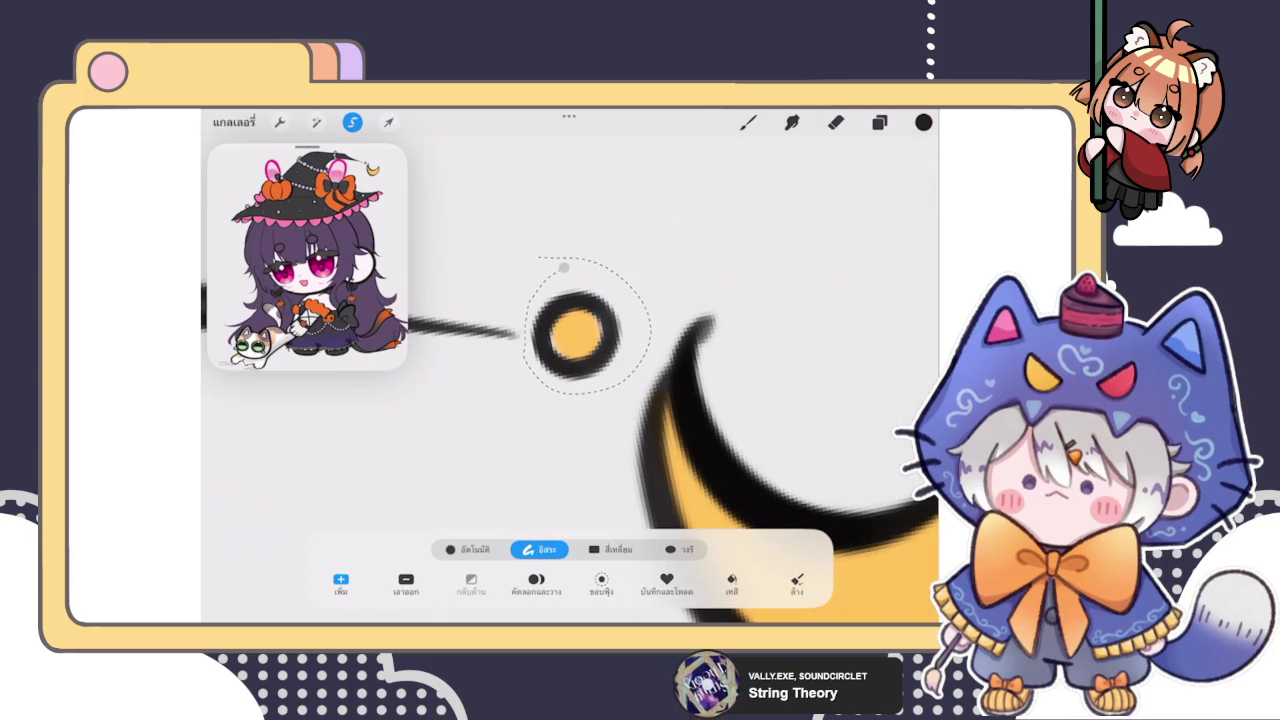
click(388, 122)
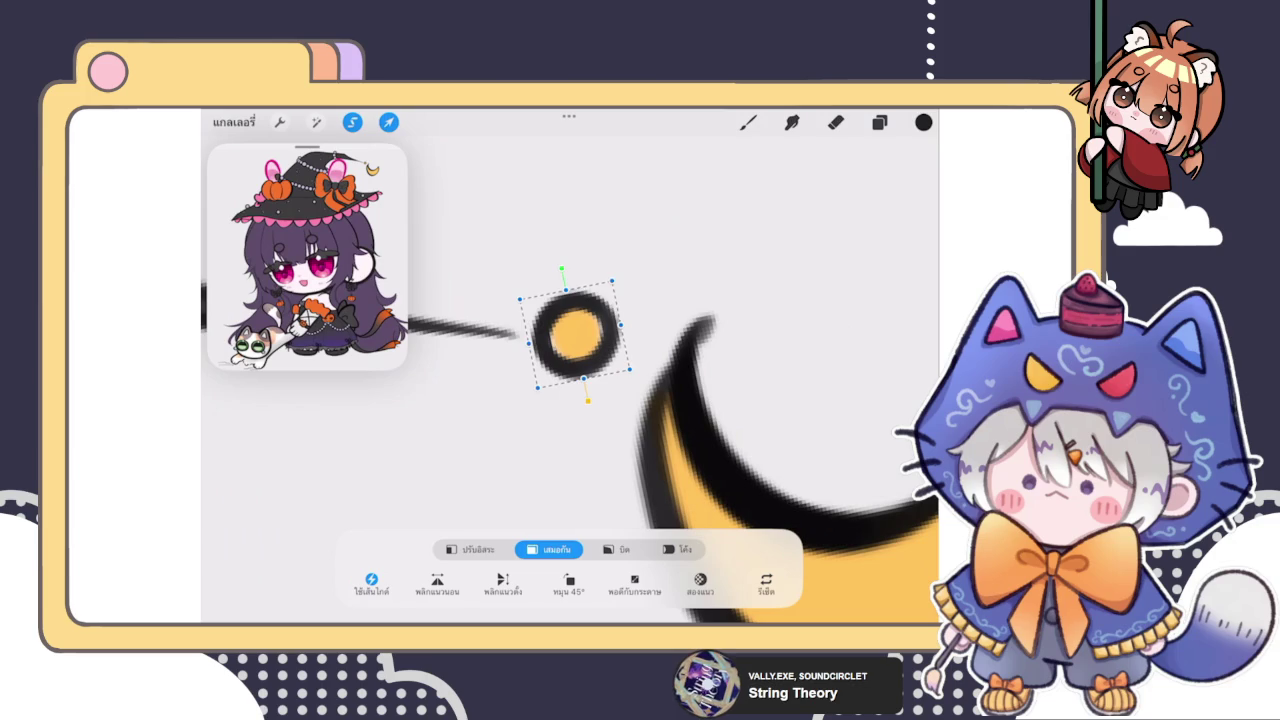
click(677, 549)
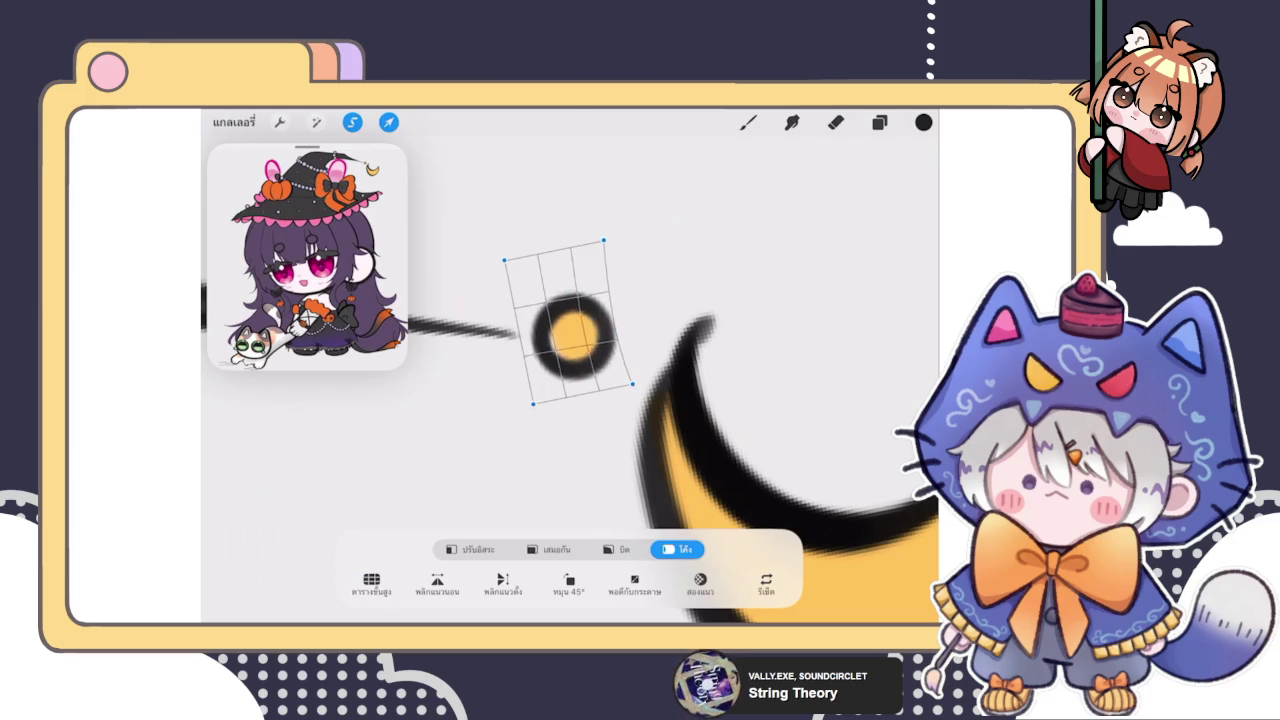
click(748, 122)
click(879, 122)
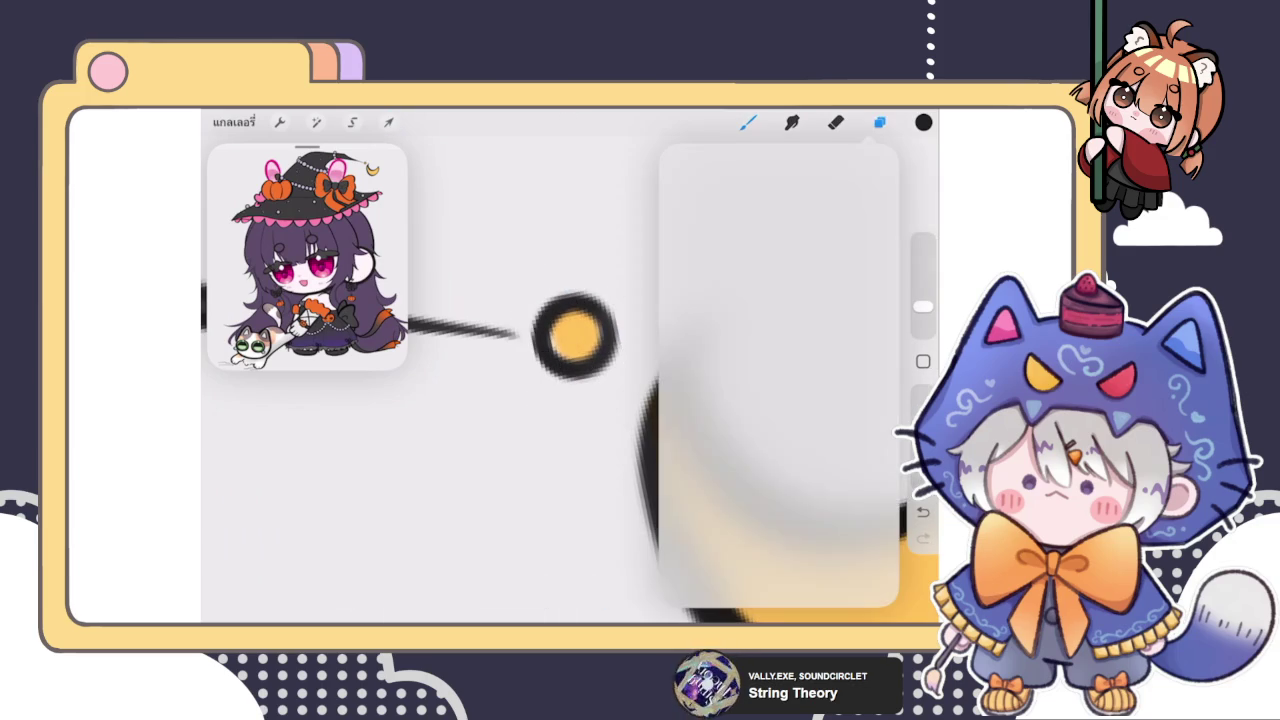
click(879, 122)
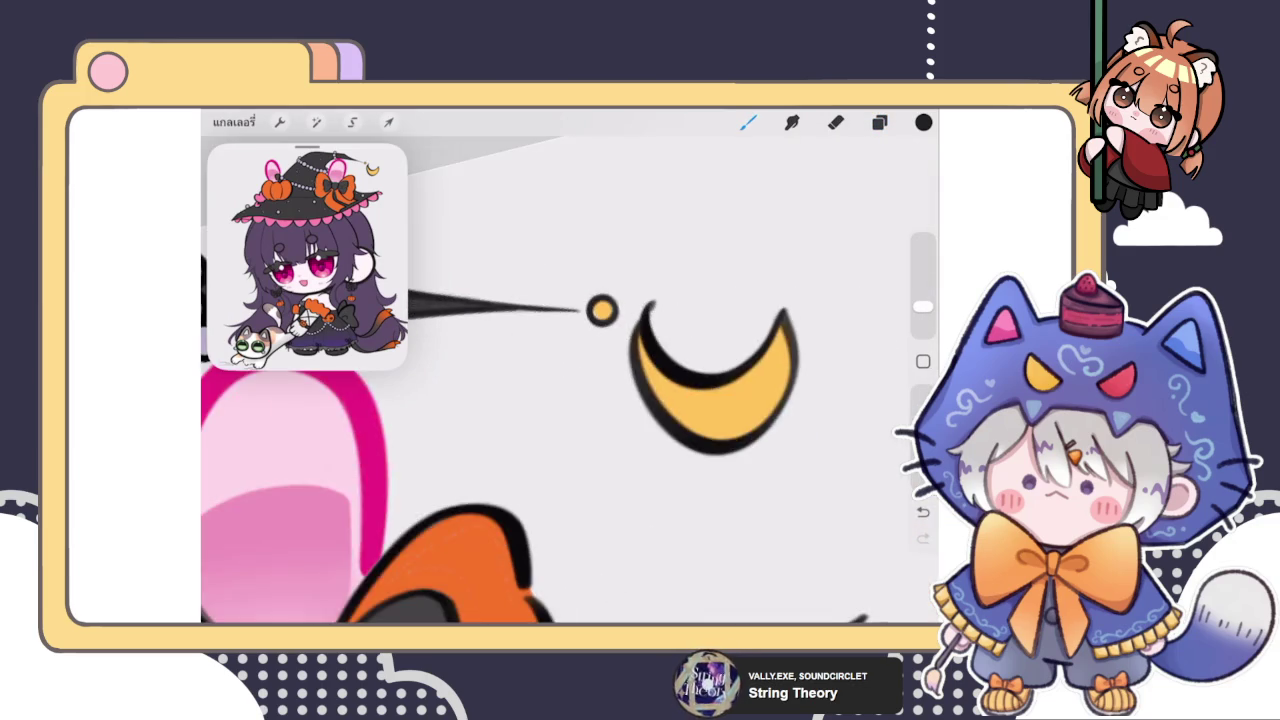
Step: Erase the crescent moon's upper tip to trim it
scroll(570, 400, down, 5)
scroll(690, 380, up, 3)
click(879, 122)
click(836, 122)
mouse_move(642, 300)
mouse_down()
mouse_move(663, 243)
mouse_move(561, 290)
mouse_move(637, 266)
mouse_move(603, 269)
mouse_up()
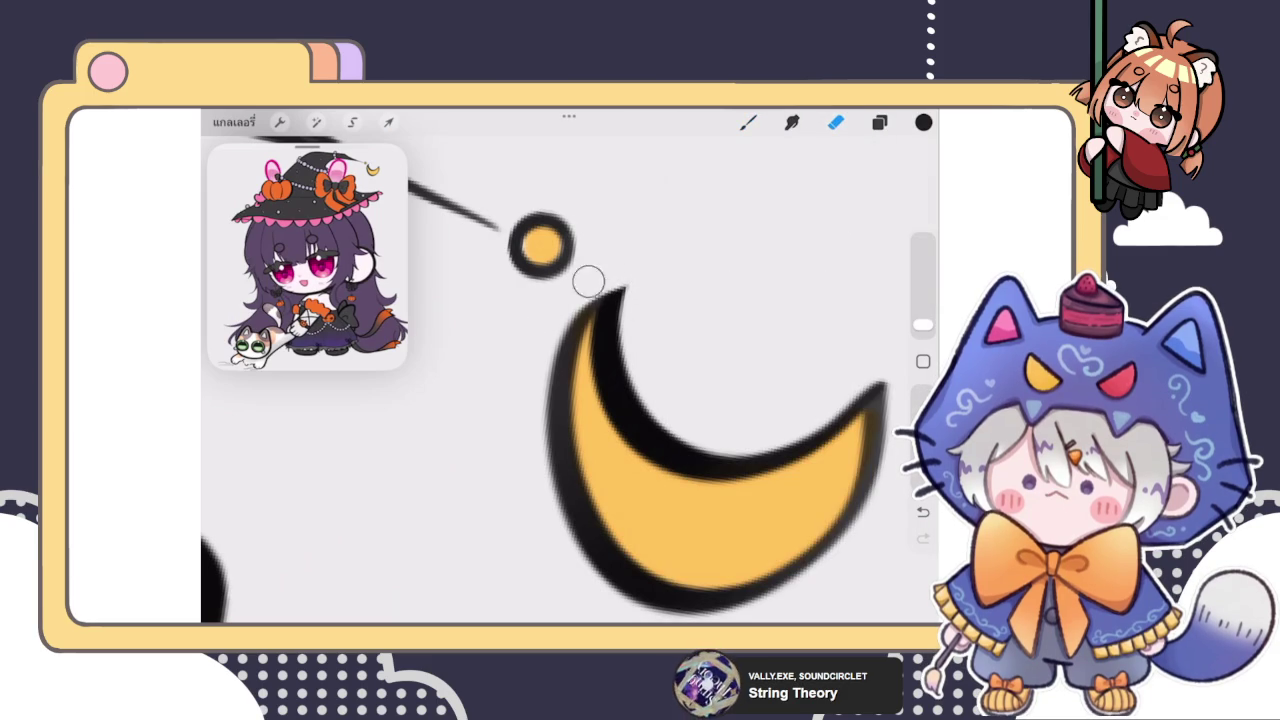
Step: With the brush, thicken the moon's inner edge and darken its outer left outline
key(b)
drag(592, 312, 560, 400)
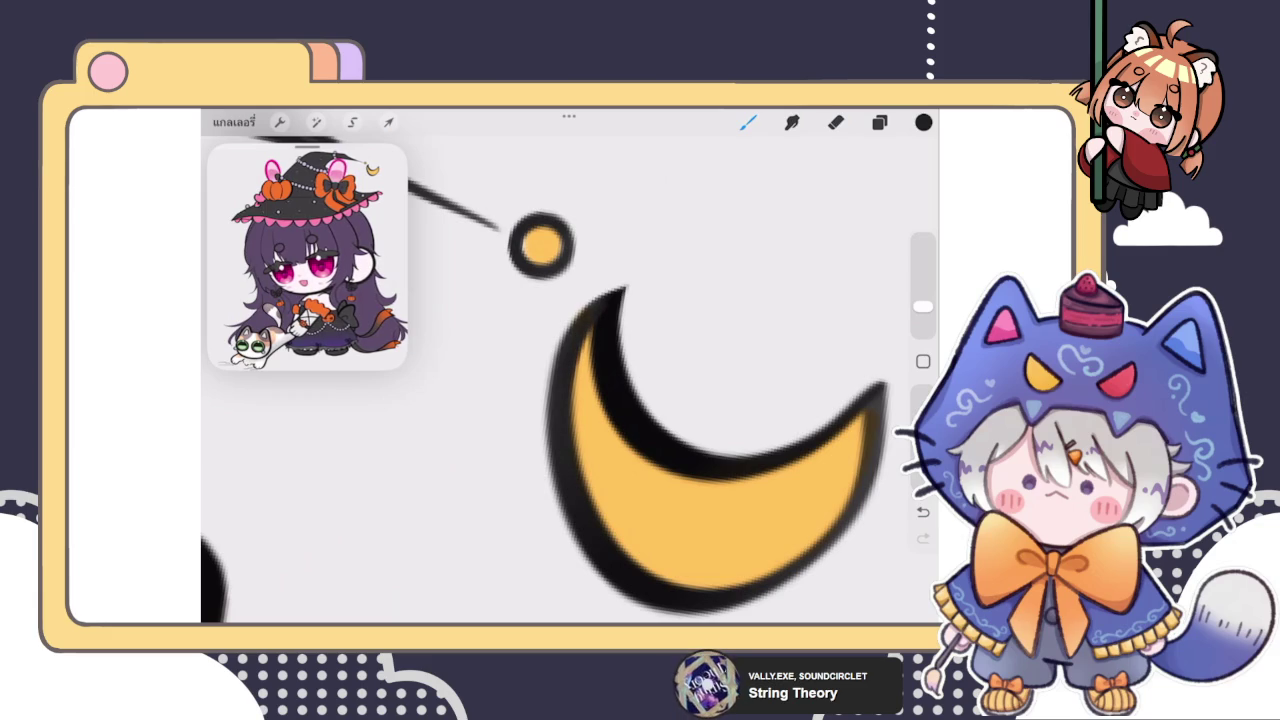
mouse_move(620, 288)
mouse_down()
mouse_move(592, 304)
mouse_move(550, 375)
mouse_move(565, 498)
mouse_up()
mouse_move(618, 290)
mouse_down()
mouse_move(576, 324)
mouse_move(550, 410)
mouse_up()
Step: Redraw the moon's left outline as one darker stroke, redoing it once
scroll(570, 380, down, 5)
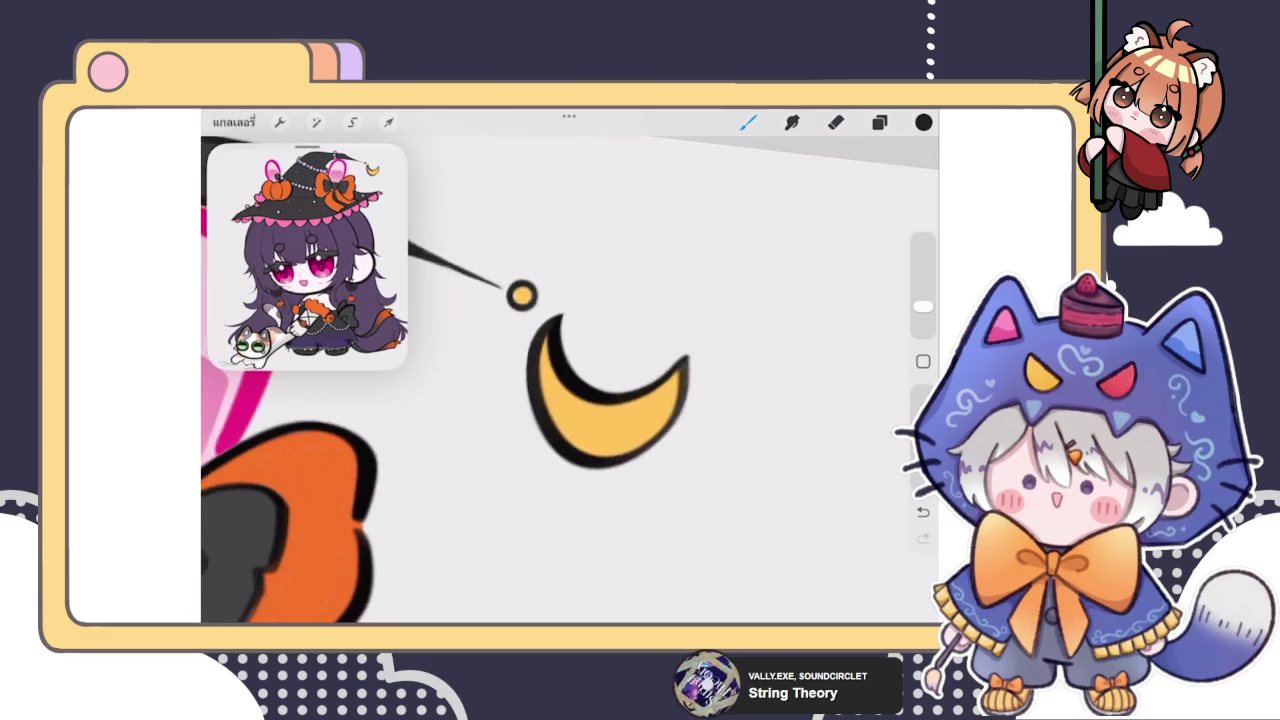
scroll(570, 380, up, 2)
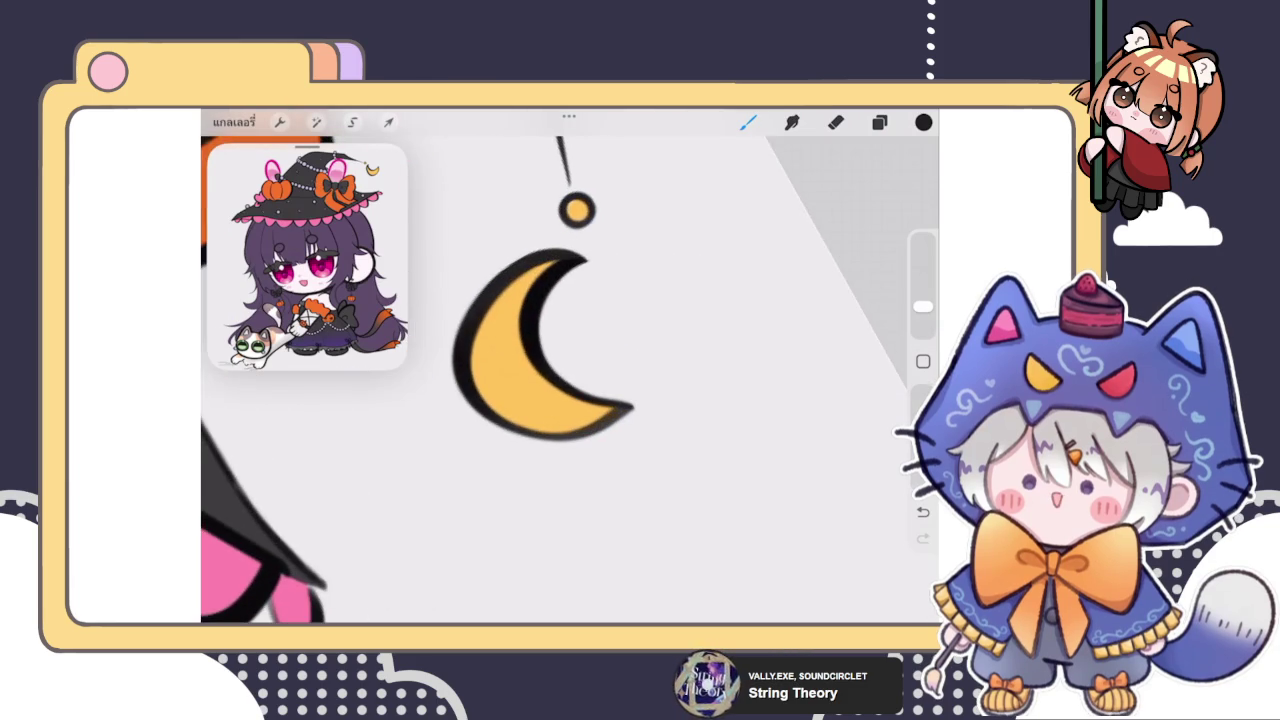
scroll(560, 330, up, 3)
scroll(600, 320, up, 2)
scroll(650, 330, up, 2)
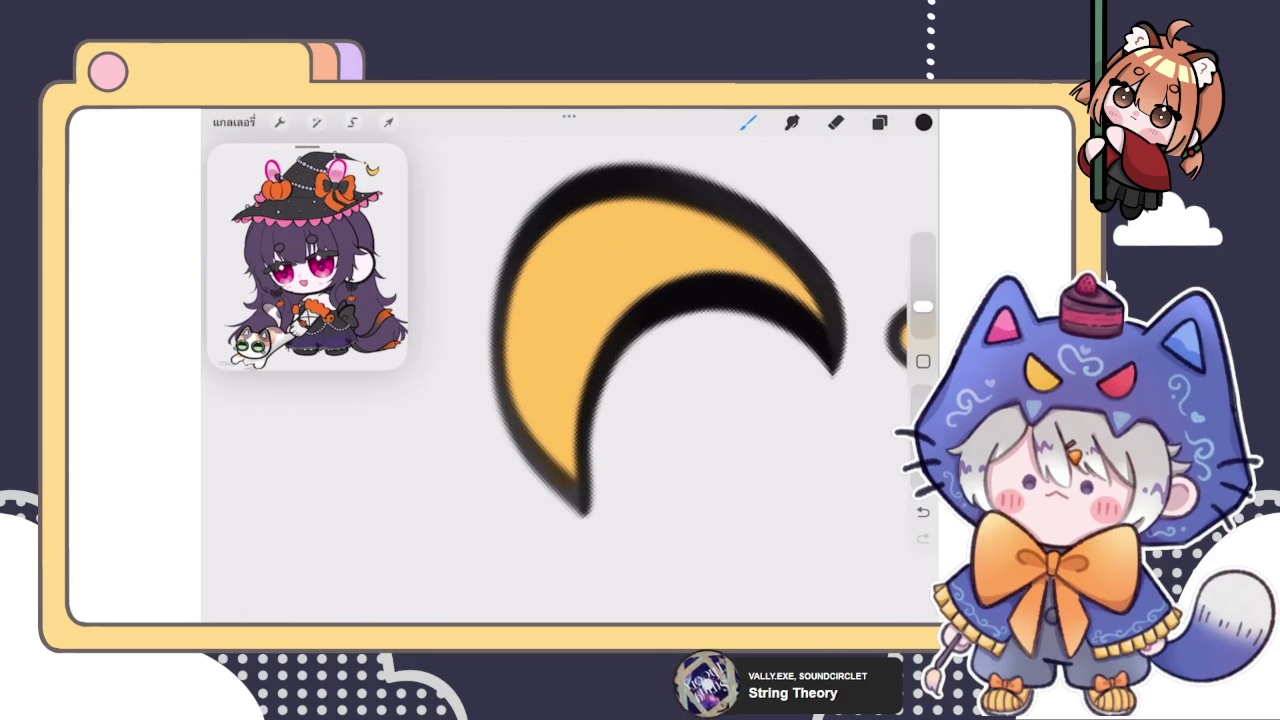
mouse_move(535, 208)
mouse_down()
mouse_move(500, 300)
mouse_move(510, 440)
mouse_move(562, 492)
mouse_up()
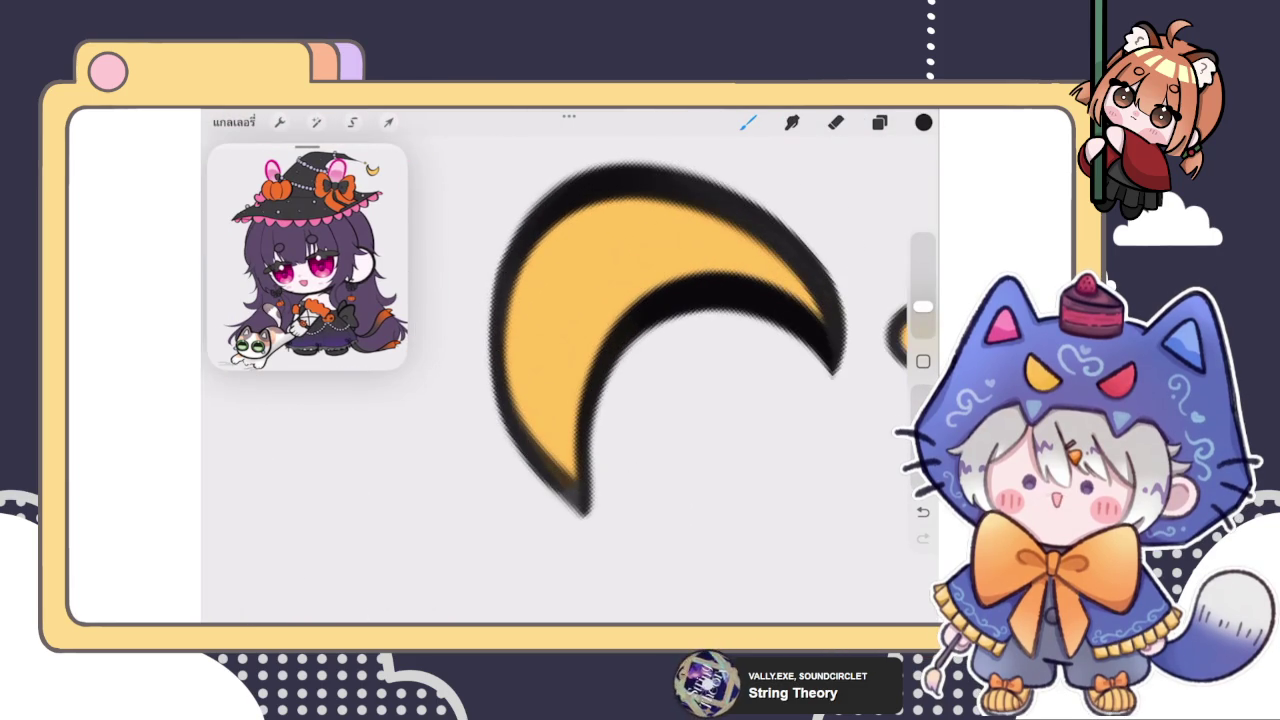
key(ctrl+z)
mouse_move(542, 206)
mouse_down()
mouse_move(510, 262)
mouse_move(494, 357)
mouse_move(584, 502)
mouse_up()
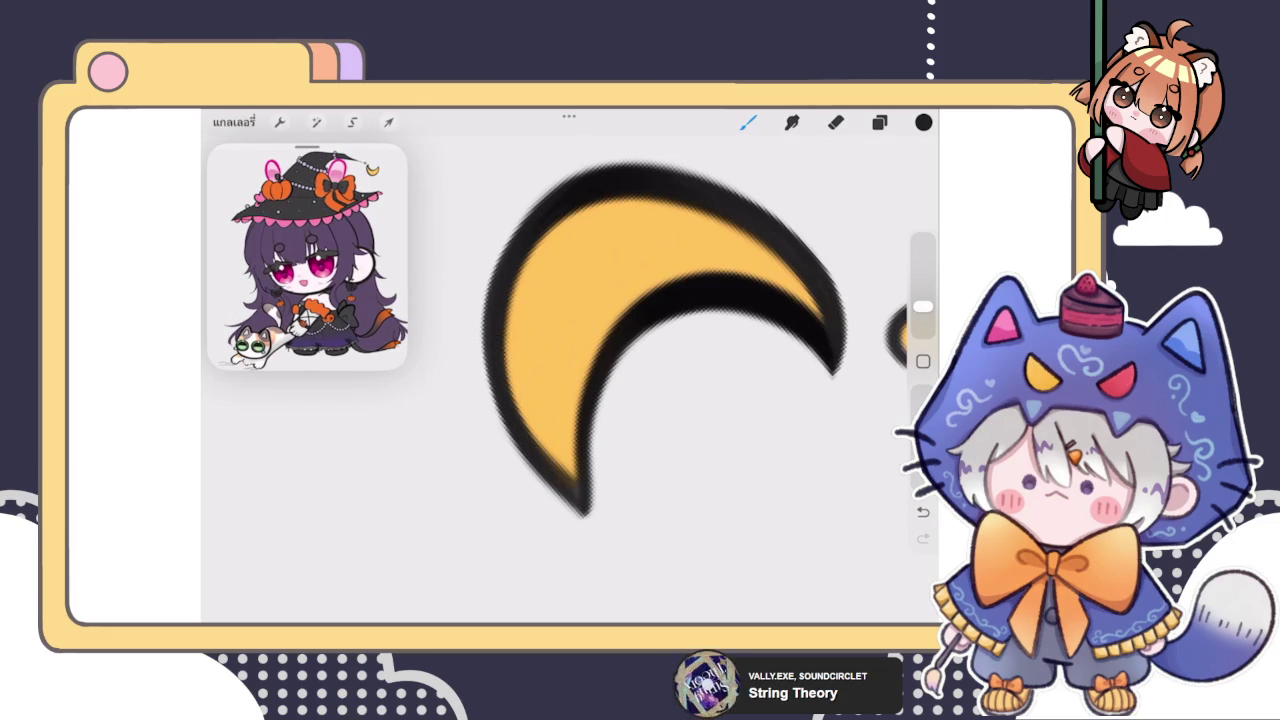
scroll(600, 340, down, 5)
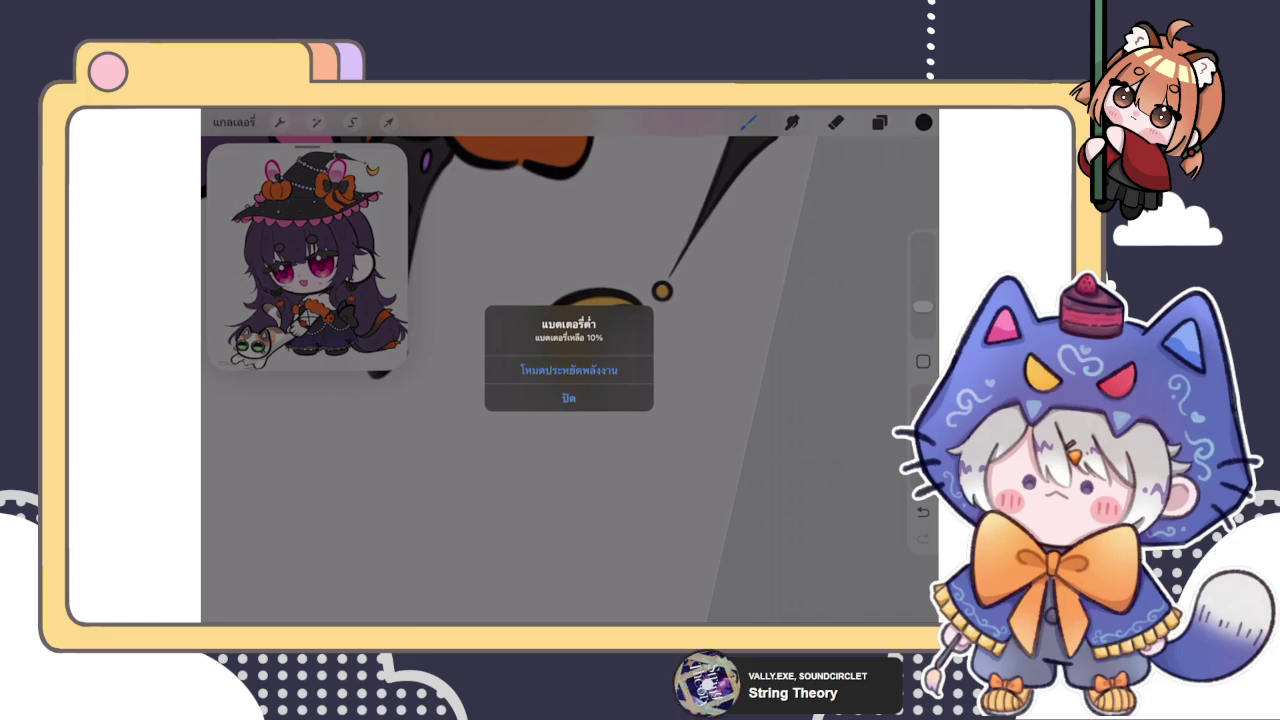
click(568, 397)
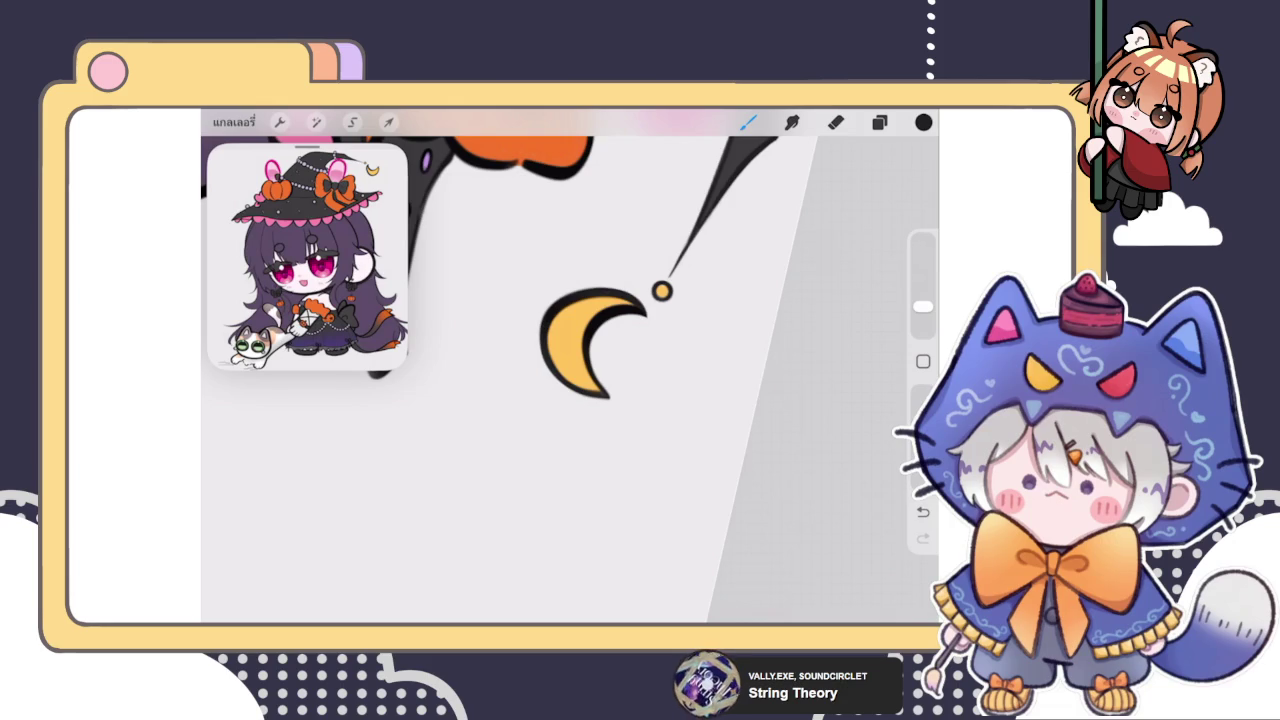
scroll(600, 340, up, 5)
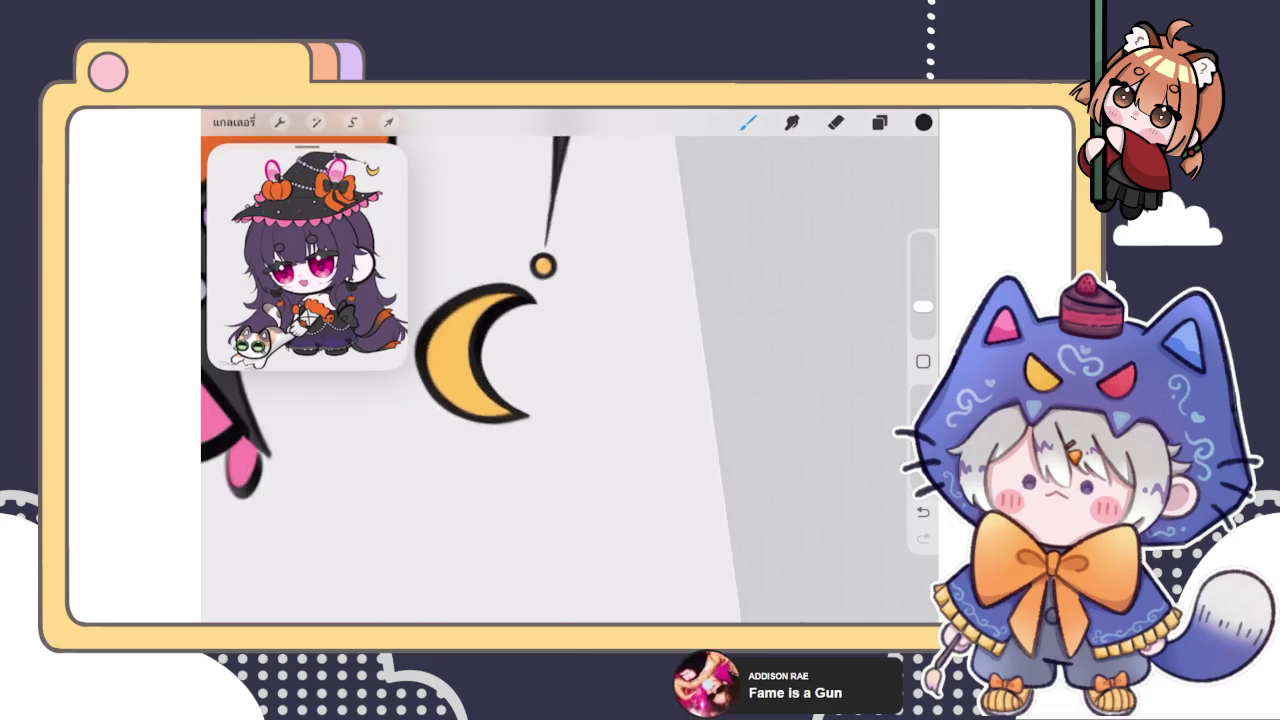
Step: Push the crescent moon's shape slightly with the Liquify adjustment
scroll(570, 370, down, 10)
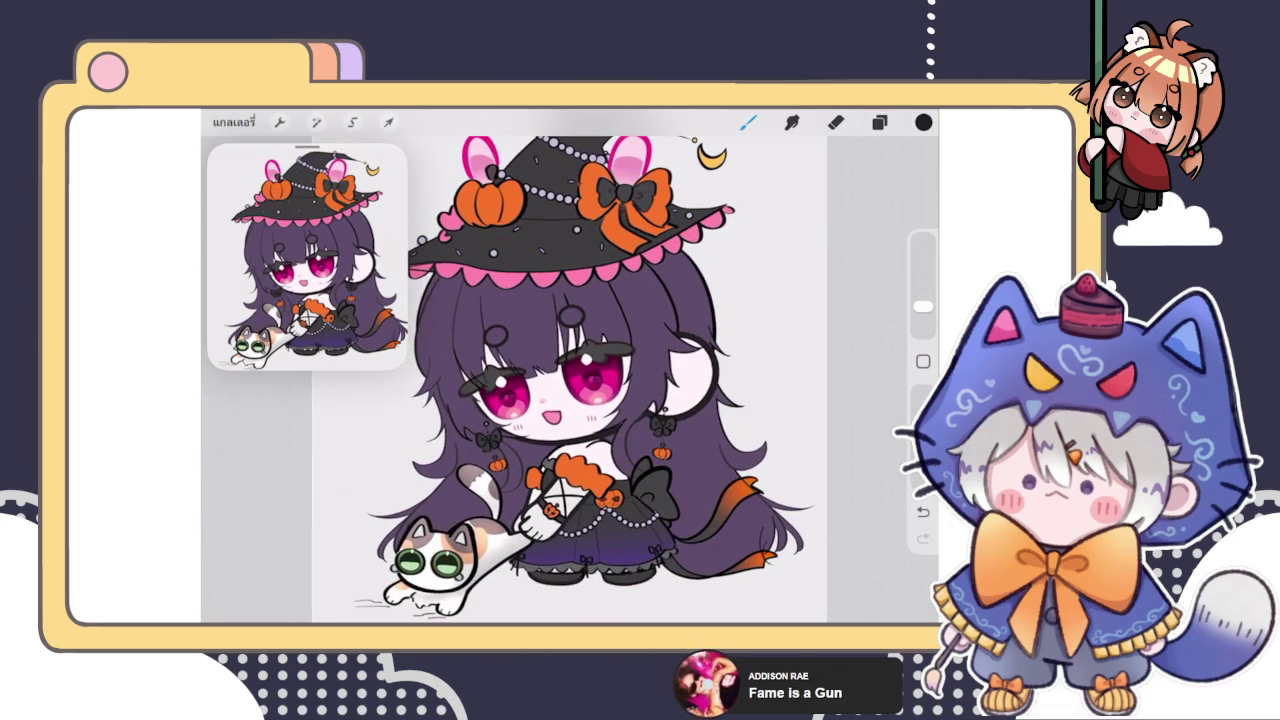
scroll(600, 340, up, 10)
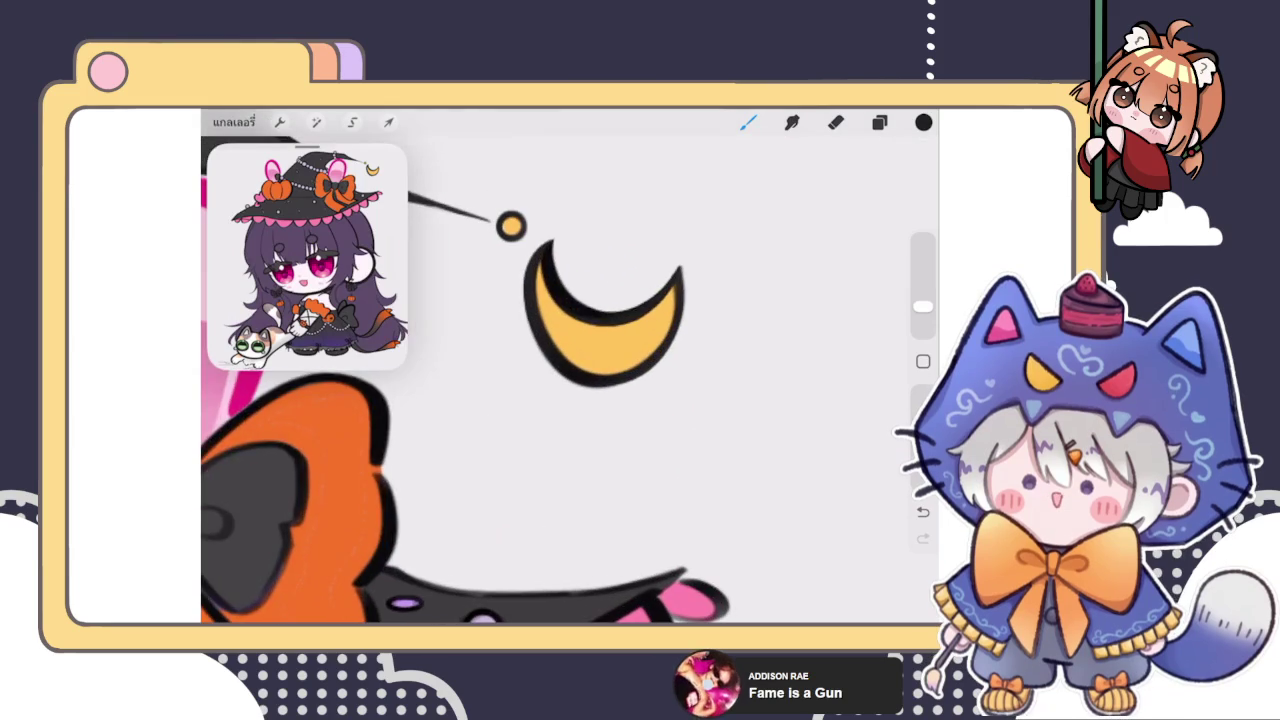
click(316, 121)
click(262, 578)
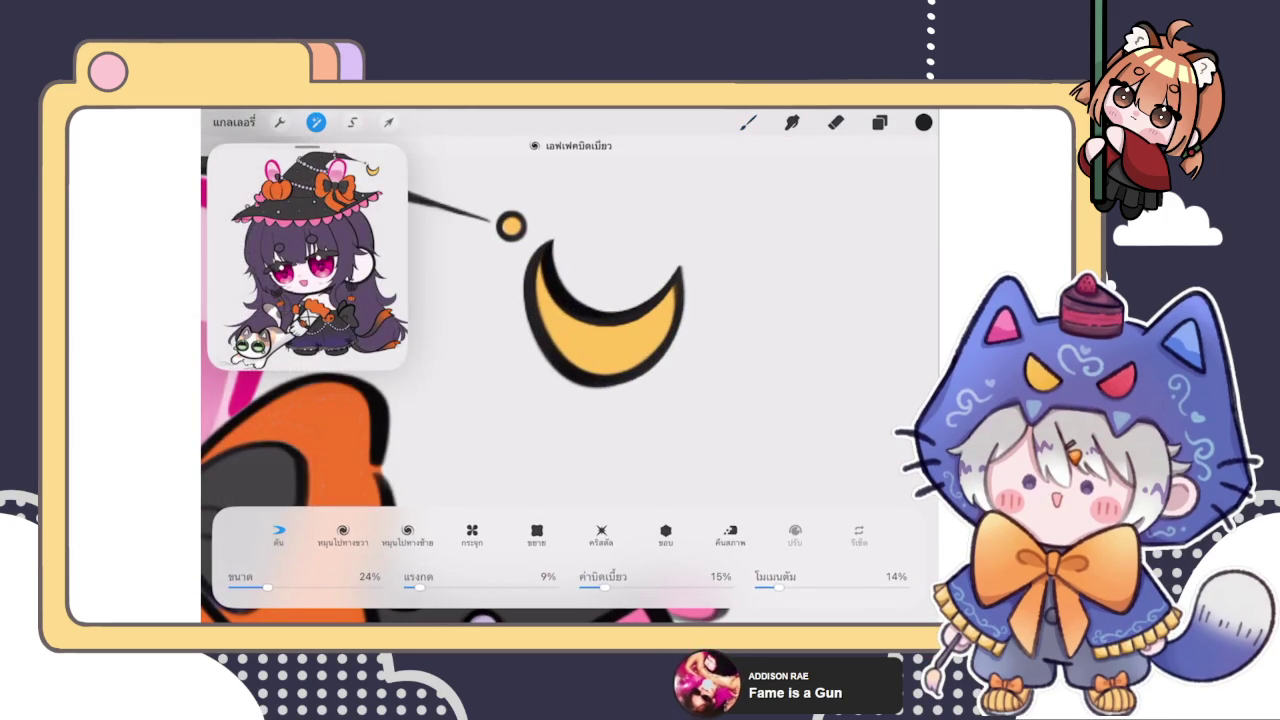
drag(495, 336, 499, 340)
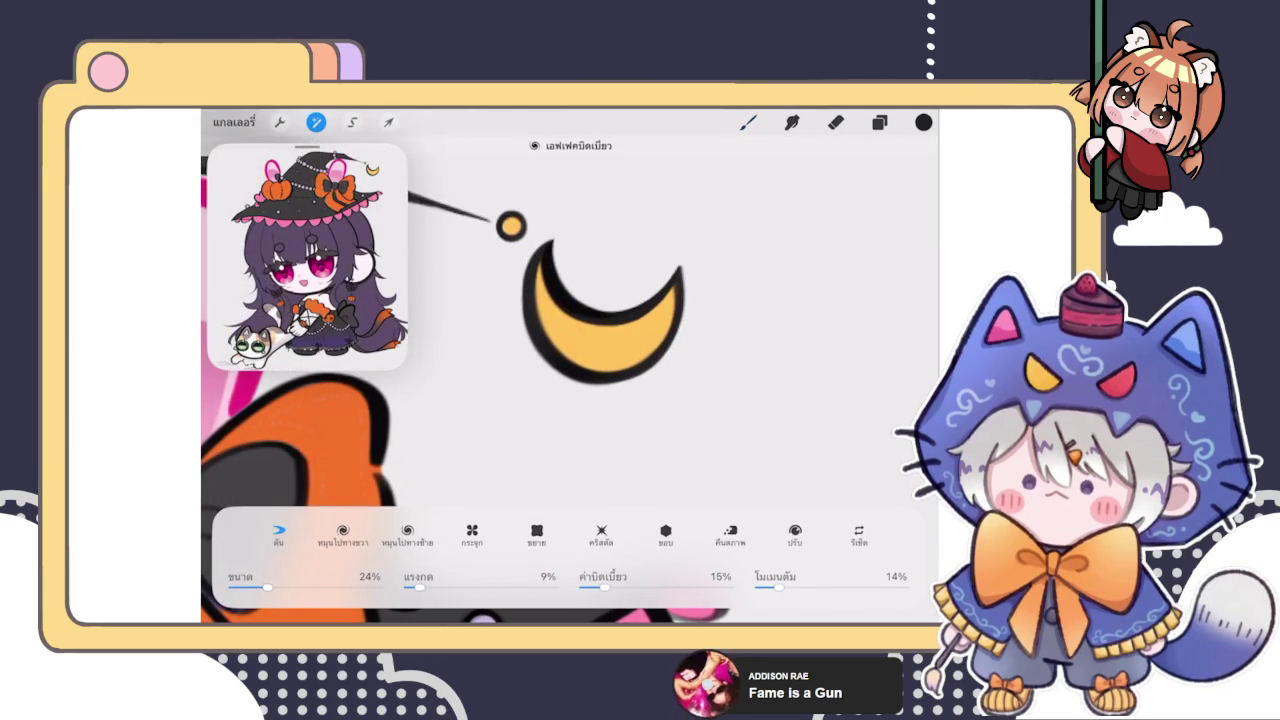
Step: Return to painting and undo the Liquify warp on the moon
click(748, 121)
key(ctrl+z)
scroll(570, 400, down, 5)
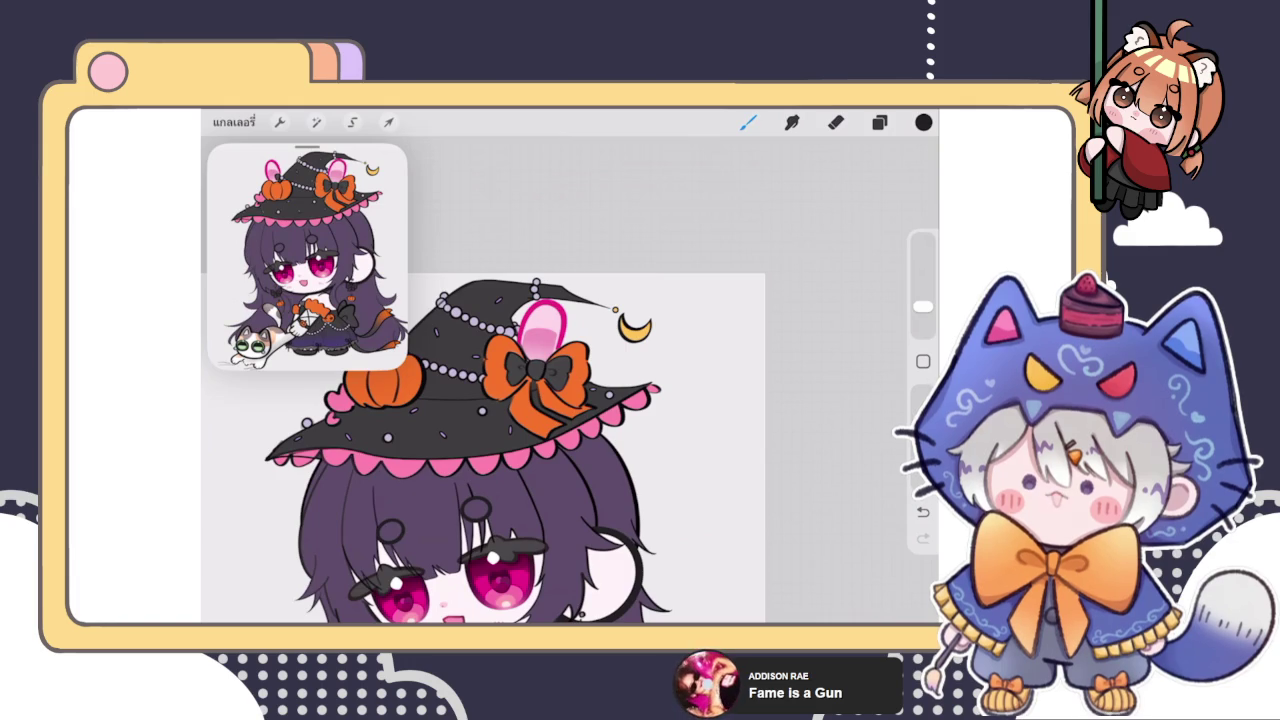
click(835, 122)
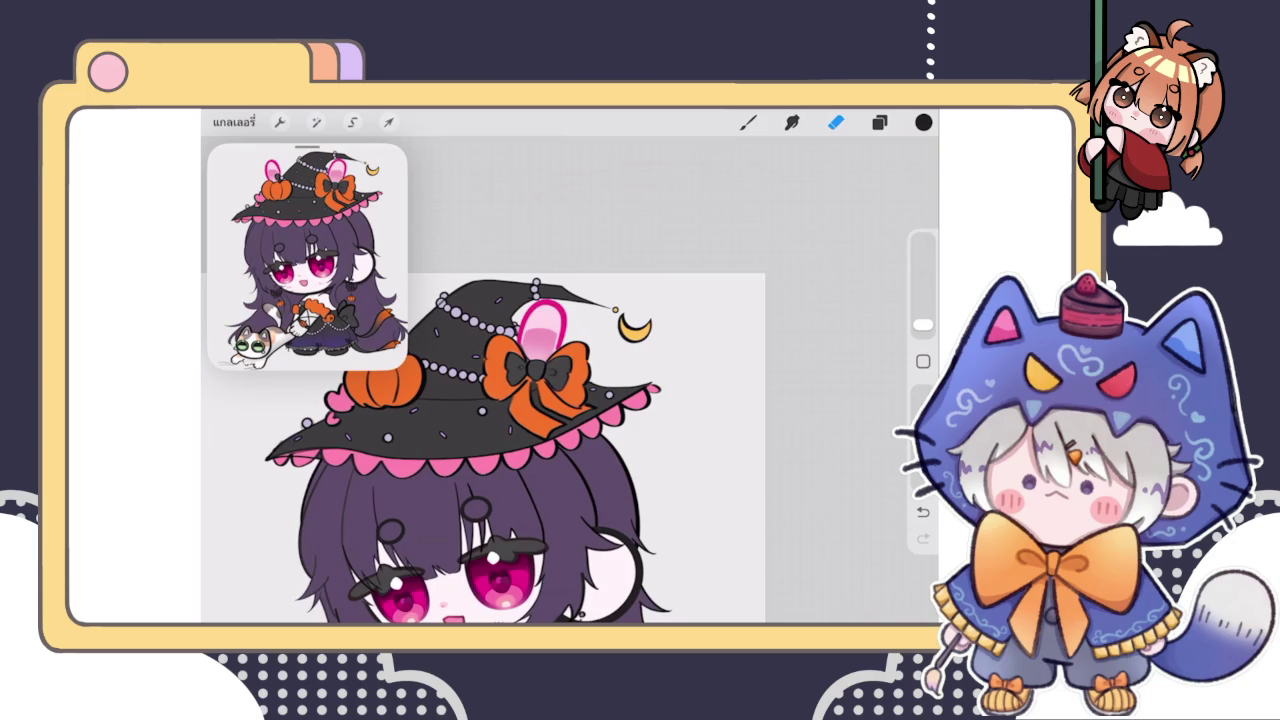
Step: Lasso the moon, then erase stray marks around it on the layer below at 3% eraser size
scroll(480, 420, up, 3)
click(879, 122)
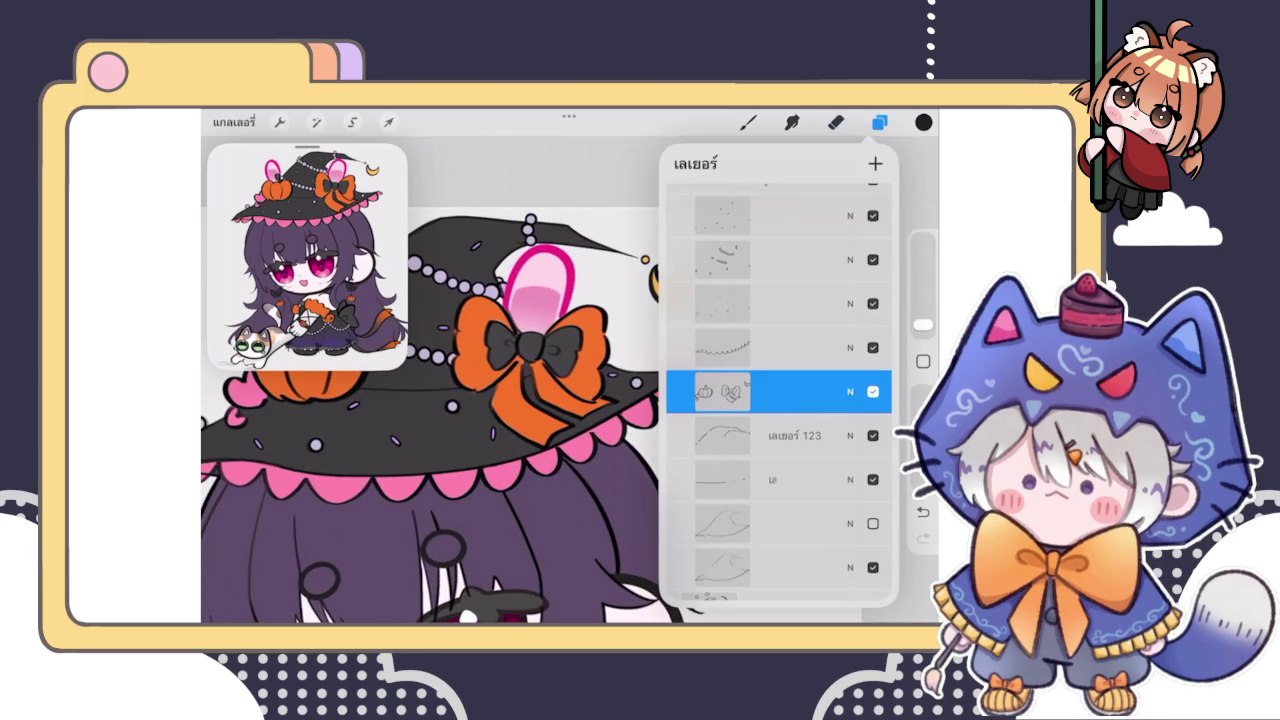
click(352, 122)
mouse_move(676, 246)
mouse_down()
mouse_move(730, 285)
mouse_move(645, 260)
mouse_up()
click(879, 122)
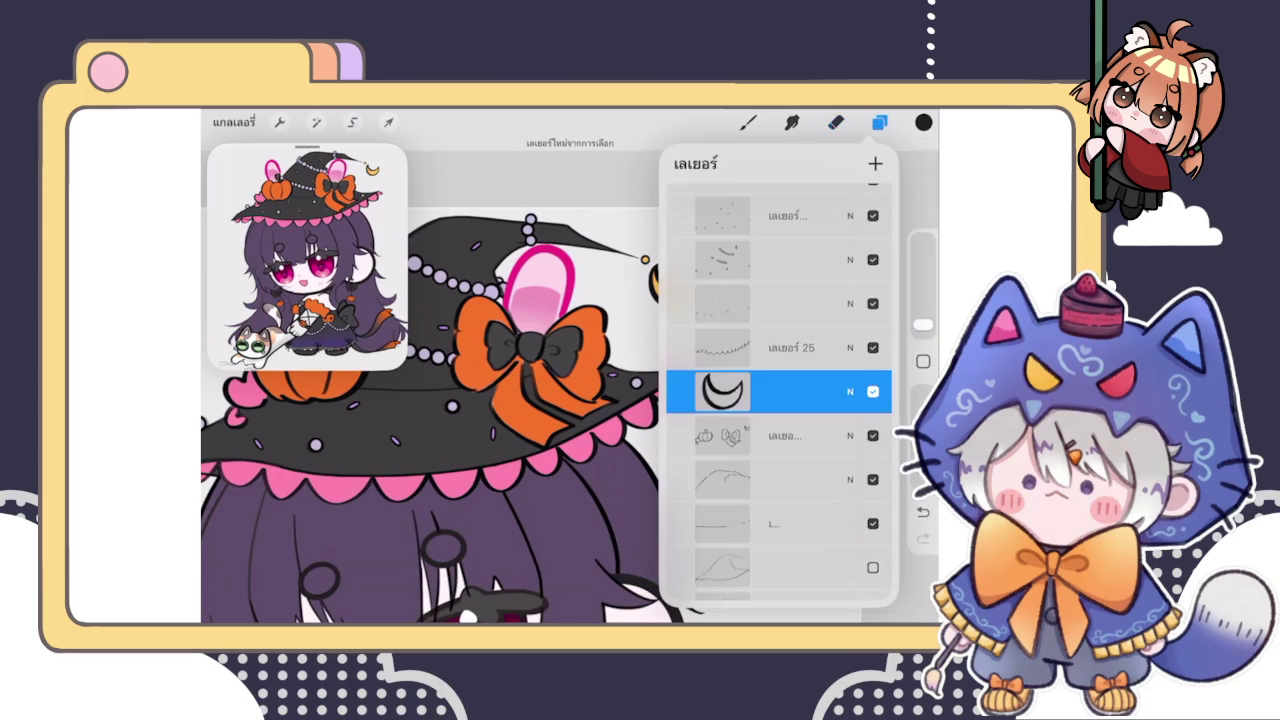
click(780, 435)
click(836, 122)
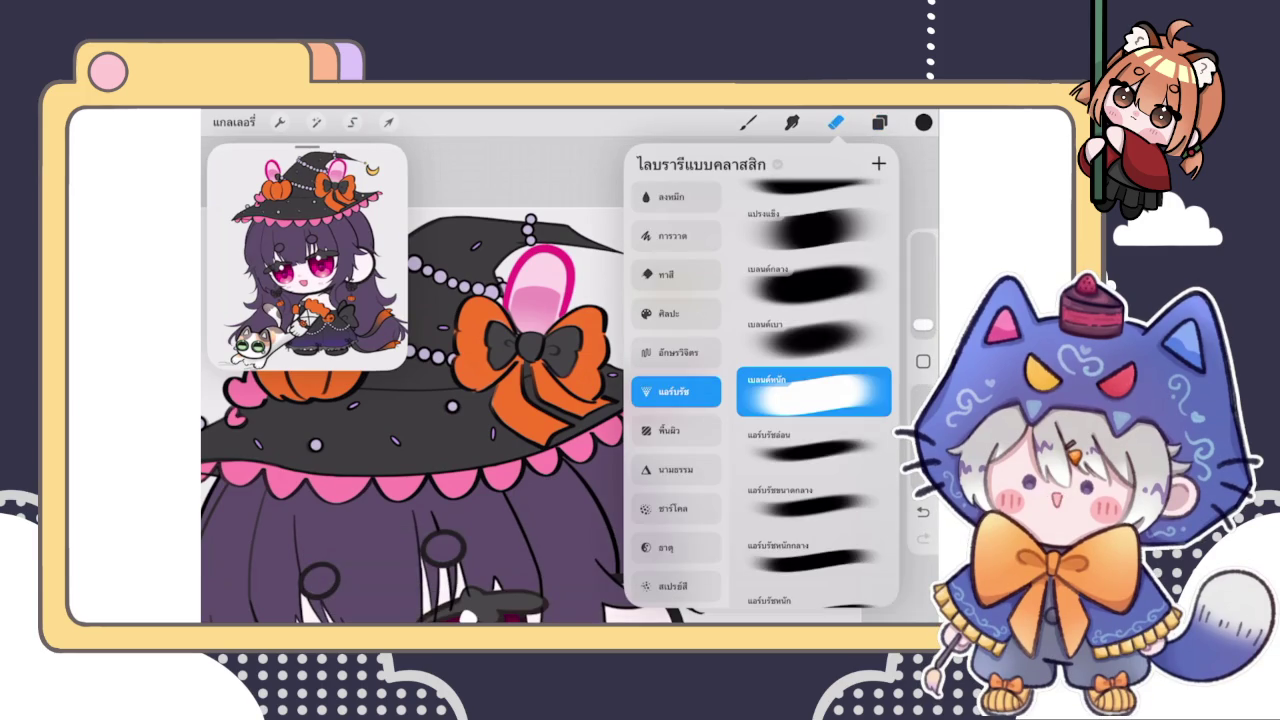
scroll(450, 420, up, 3)
drag(922, 325, 922, 315)
drag(686, 371, 645, 392)
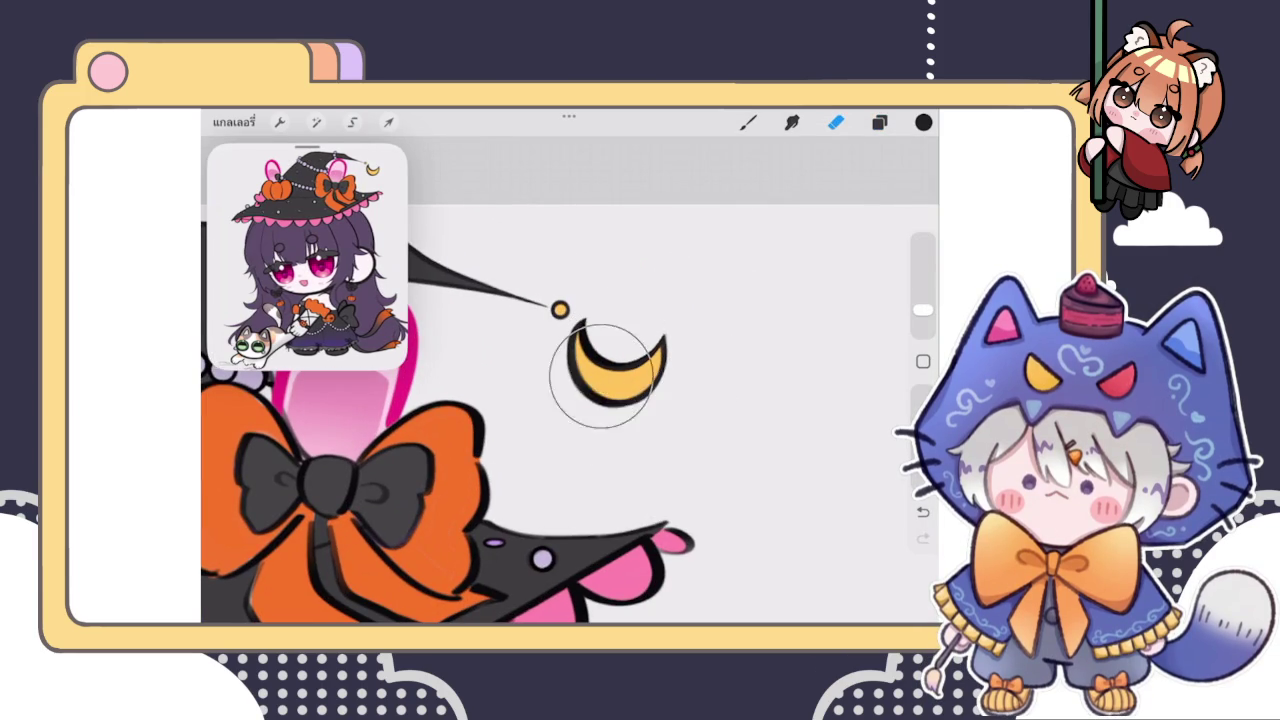
Step: Move the moon layer below the pumpkin layer and merge it down
click(879, 122)
click(780, 347)
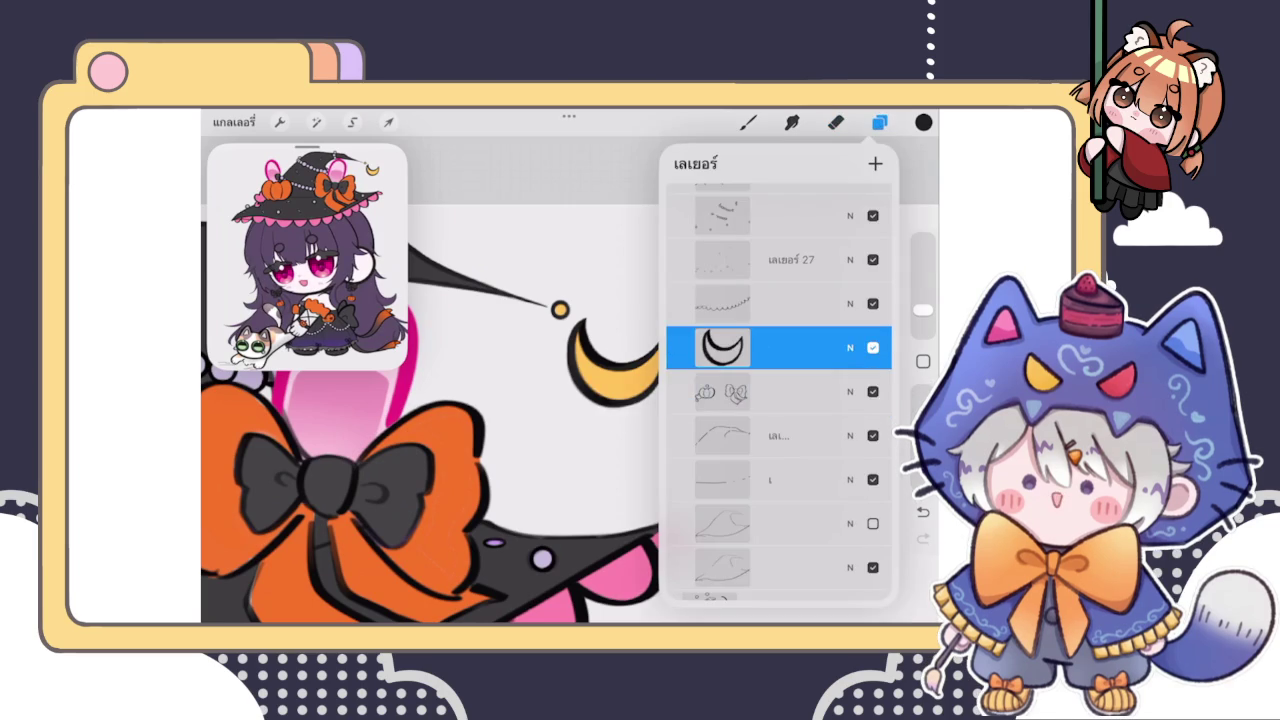
drag(720, 347, 720, 398)
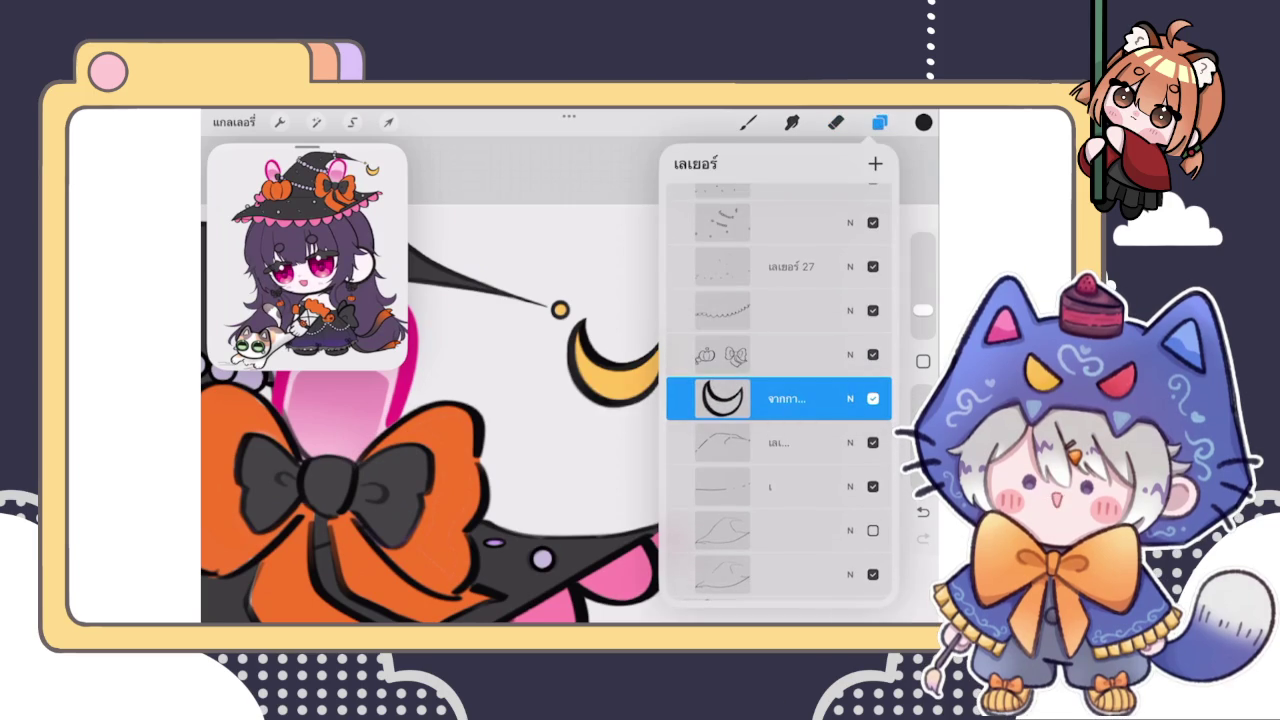
click(790, 398)
click(576, 499)
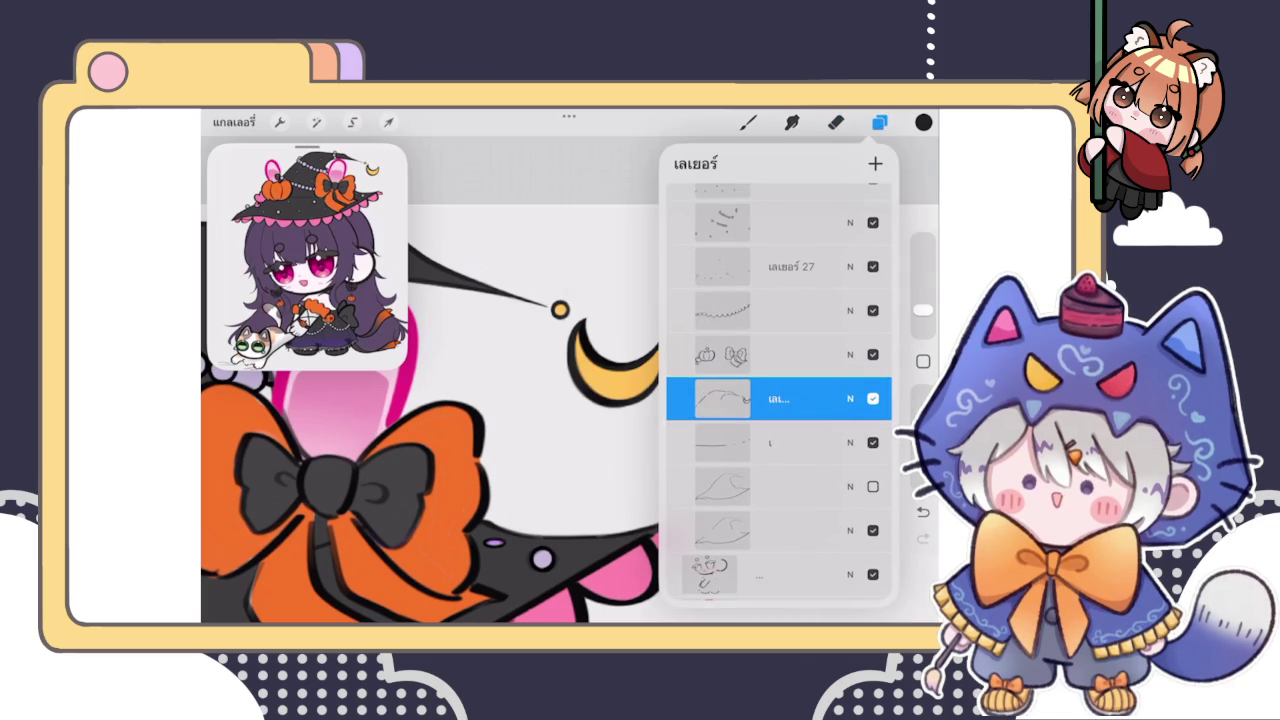
click(748, 122)
scroll(480, 430, down, 3)
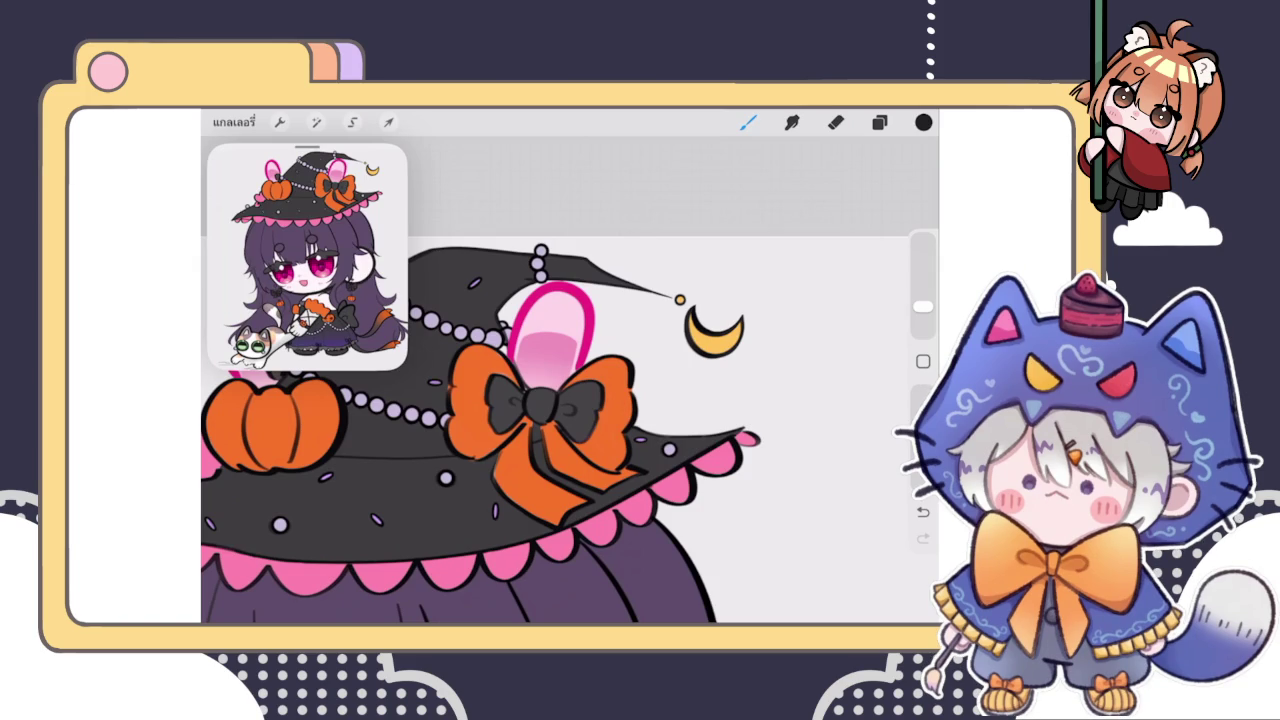
Step: Zoom into the brim tip and erase a small rough spot near it
click(879, 121)
click(879, 121)
scroll(560, 400, up, 3)
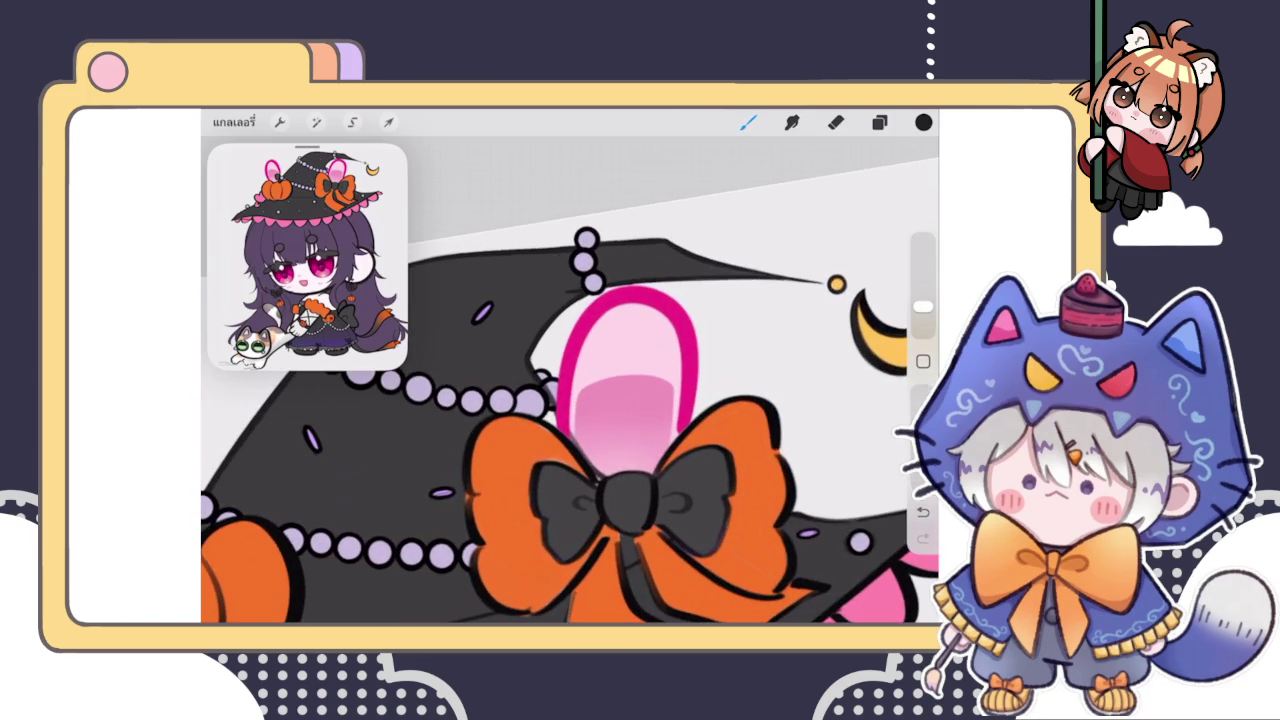
scroll(570, 380, down, 2)
scroll(570, 380, down, 2)
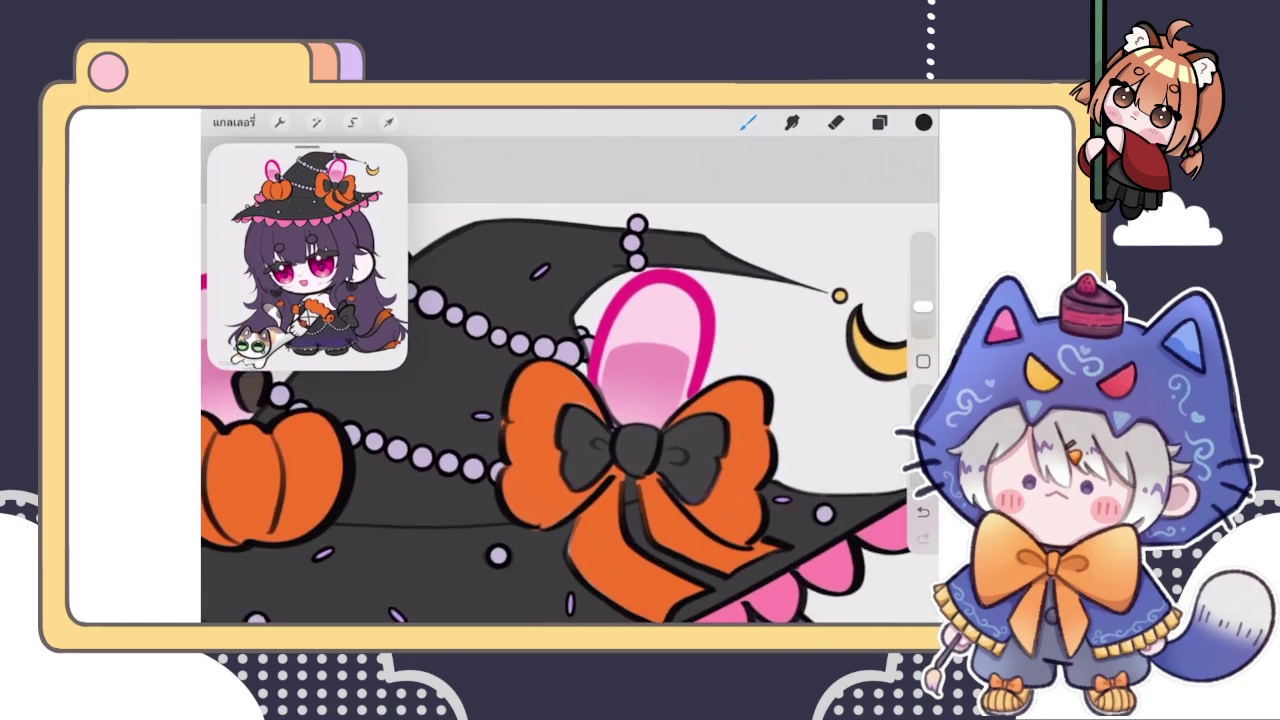
scroll(700, 450, up, 3)
scroll(700, 450, up, 2)
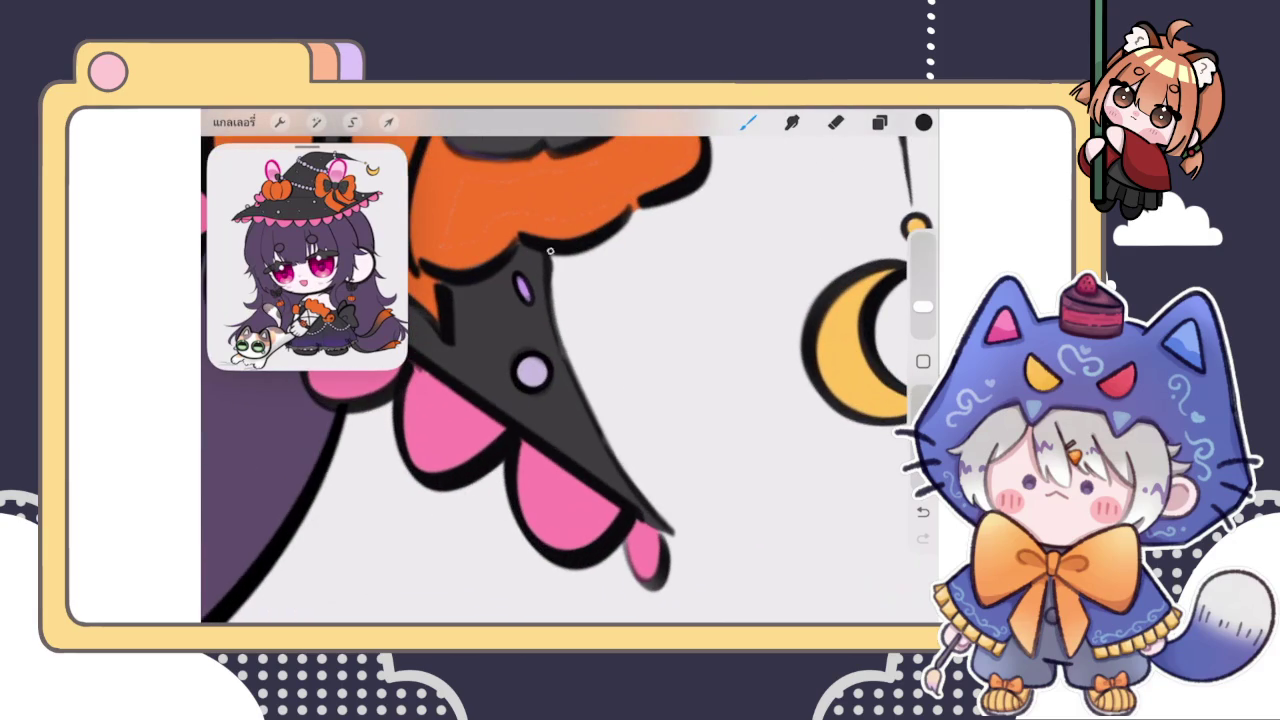
scroll(520, 370, up, 2)
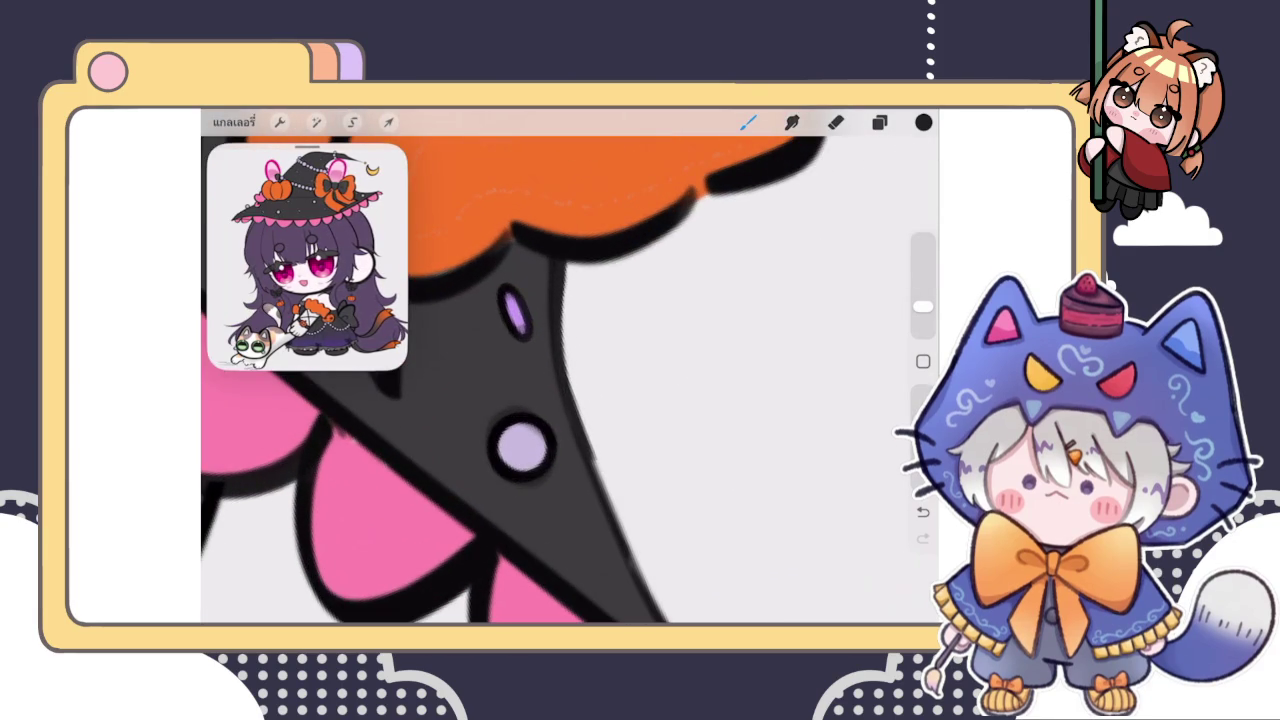
click(836, 122)
drag(600, 400, 625, 415)
key(ctrl+z)
drag(922, 306, 922, 321)
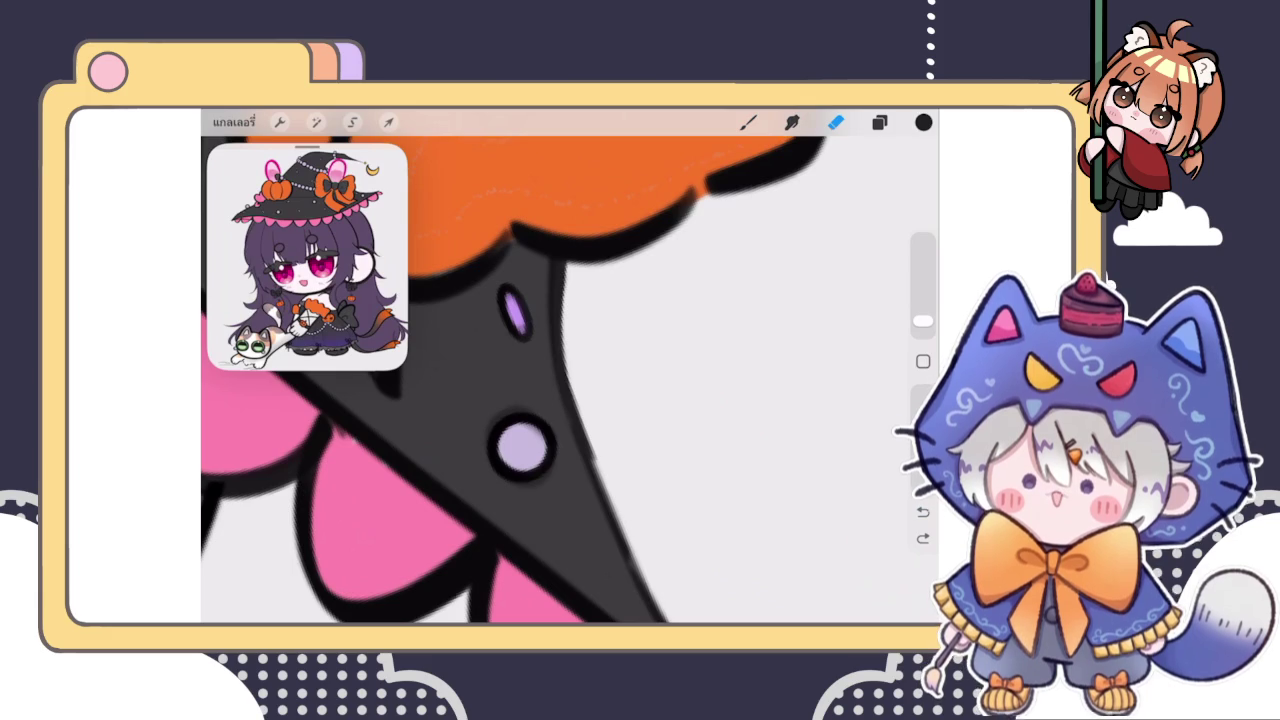
scroll(570, 380, down, 2)
click(606, 380)
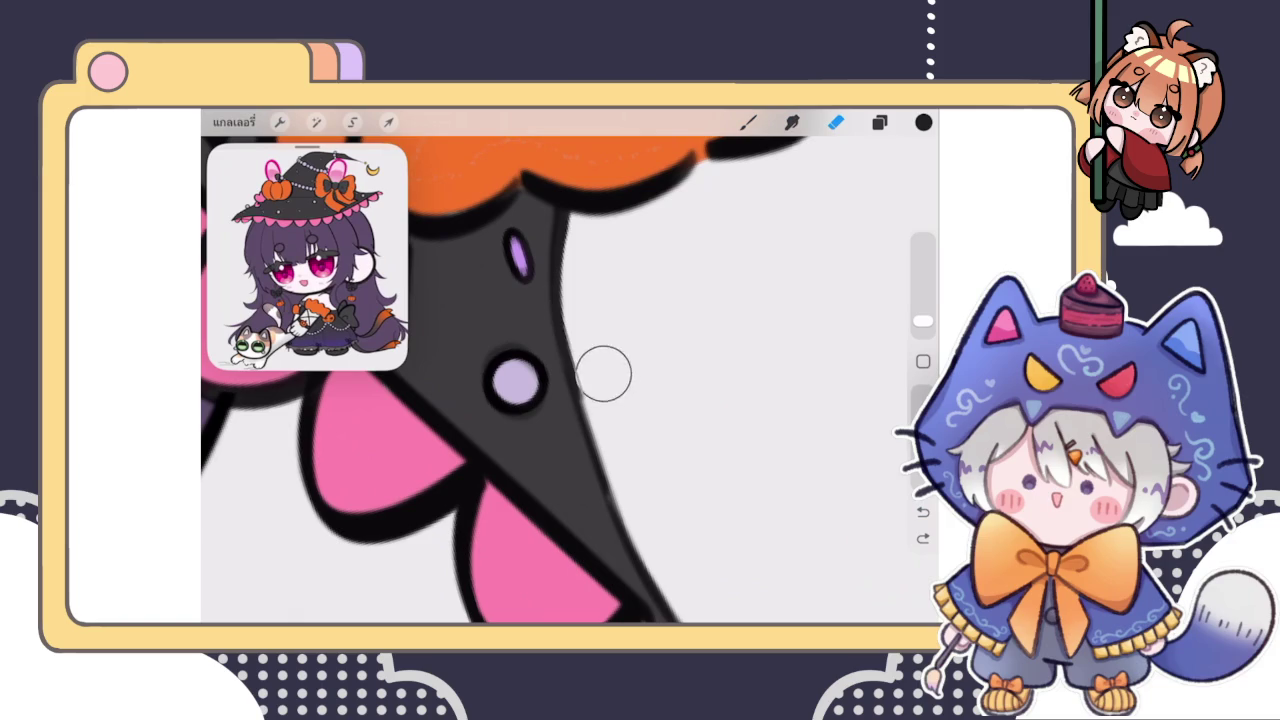
Step: Draw thin dark strokes sharpening the brim's right edge down to its tip
click(748, 122)
scroll(570, 380, down, 2)
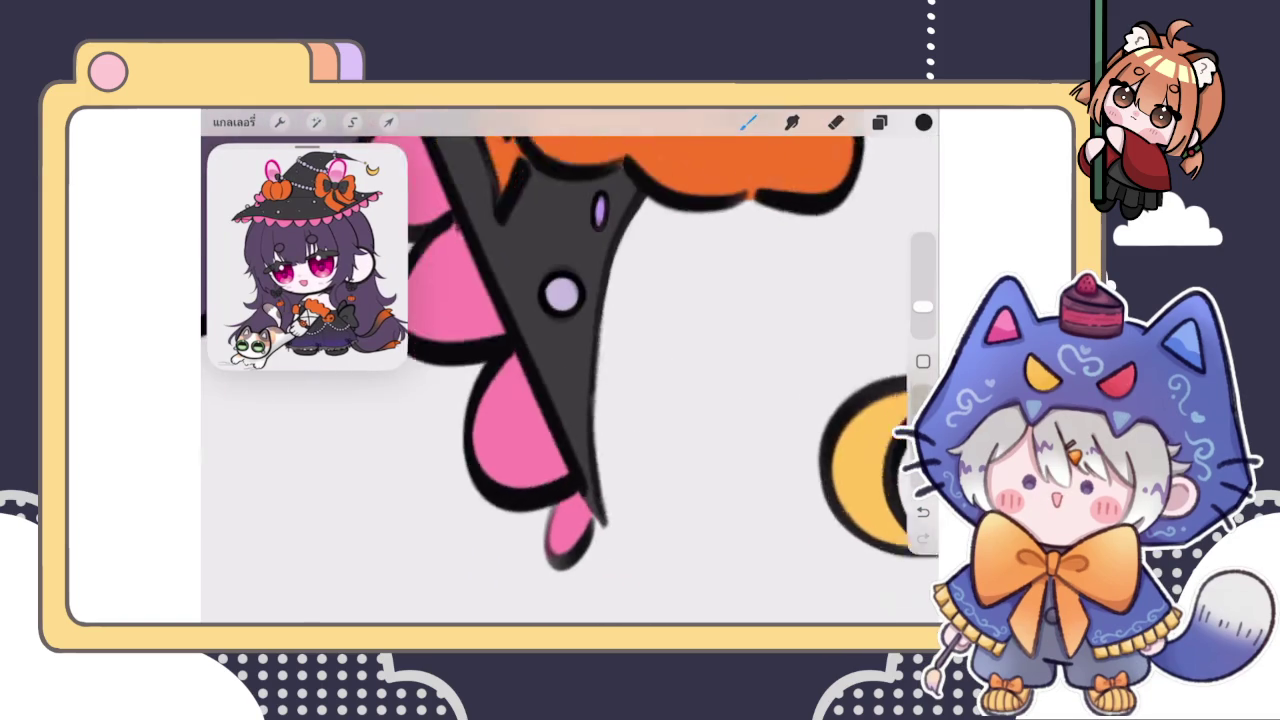
scroll(570, 380, down, 2)
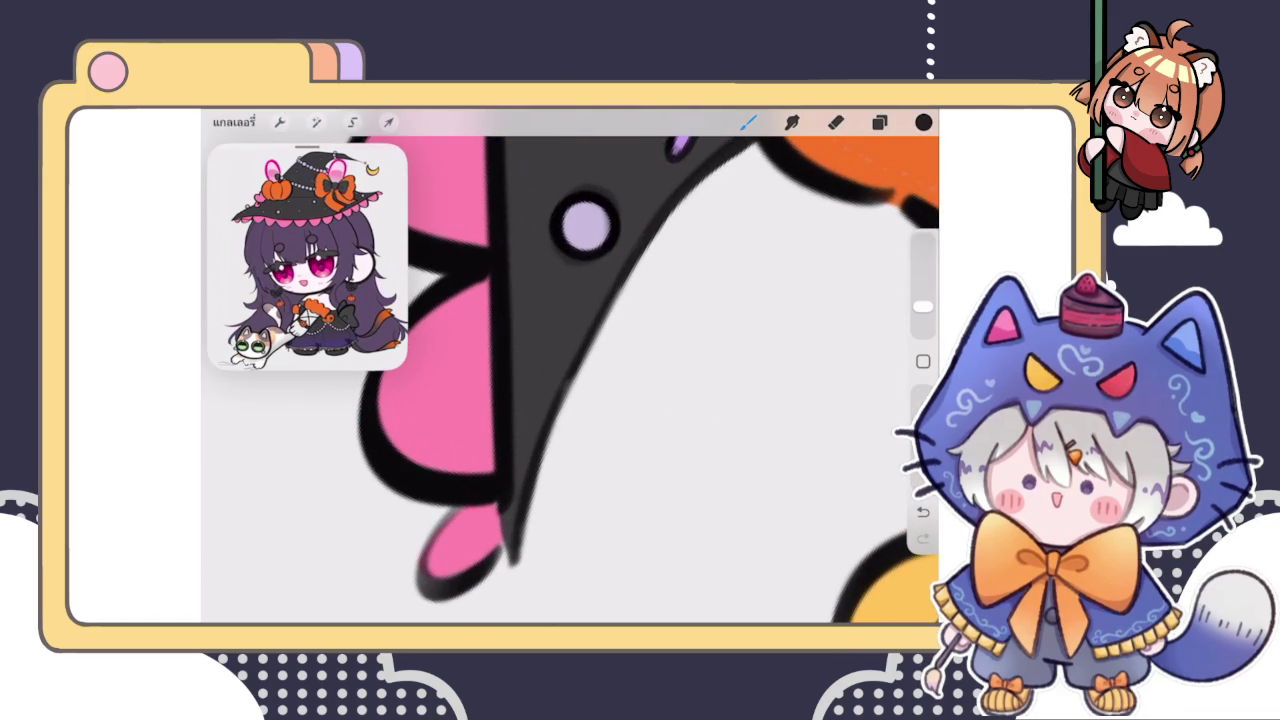
mouse_move(556, 420)
mouse_down()
mouse_move(515, 553)
mouse_move(480, 583)
mouse_up()
key(ctrl+z)
drag(556, 360, 505, 496)
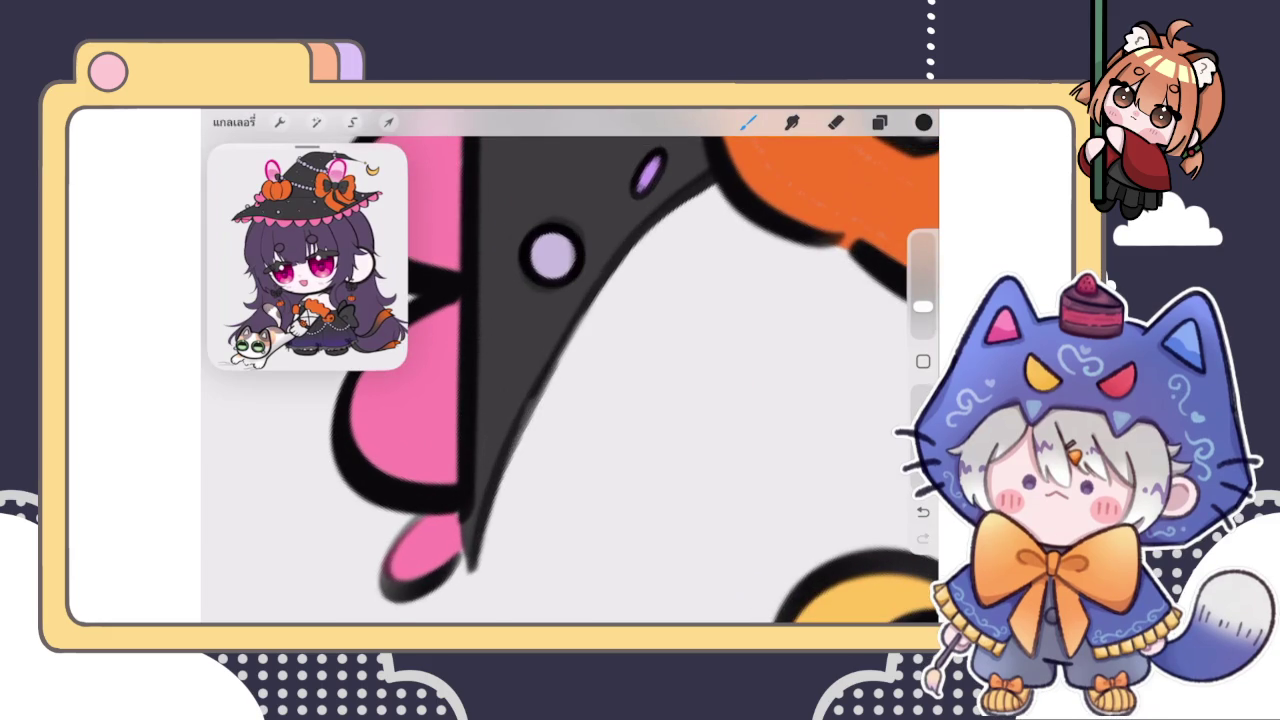
drag(560, 400, 595, 360)
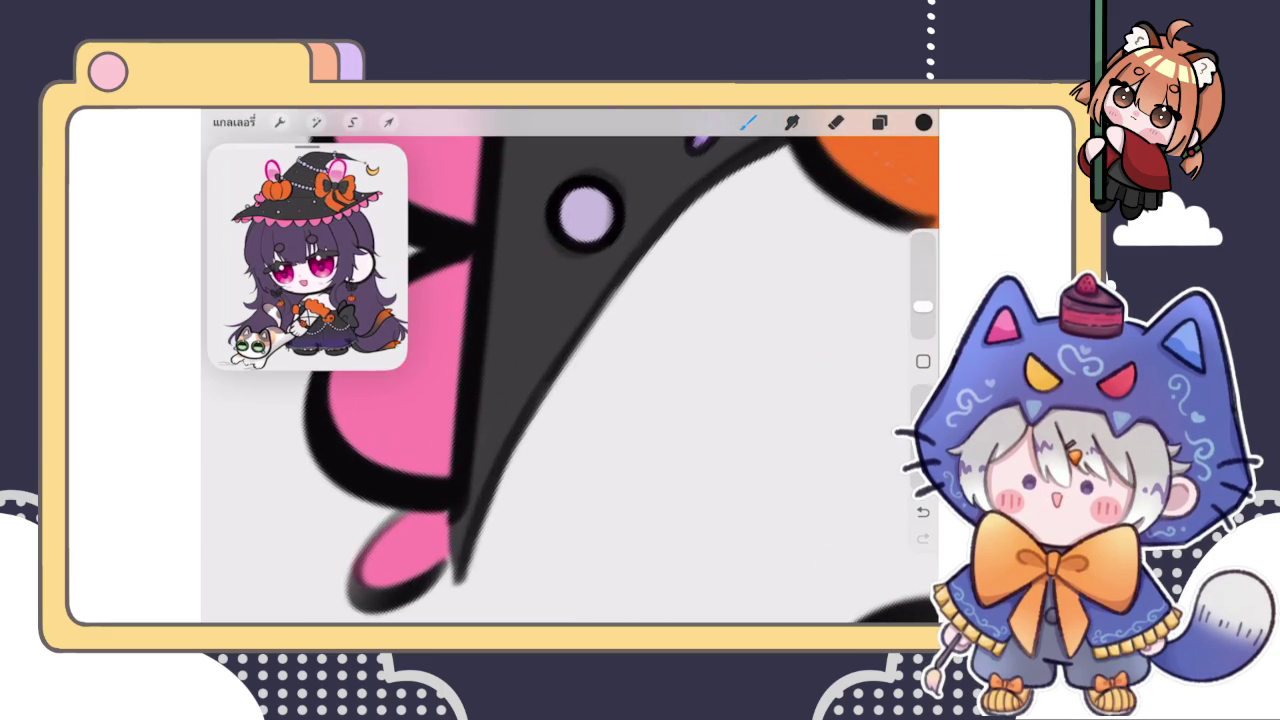
scroll(620, 363, down, 3)
scroll(570, 320, up, 3)
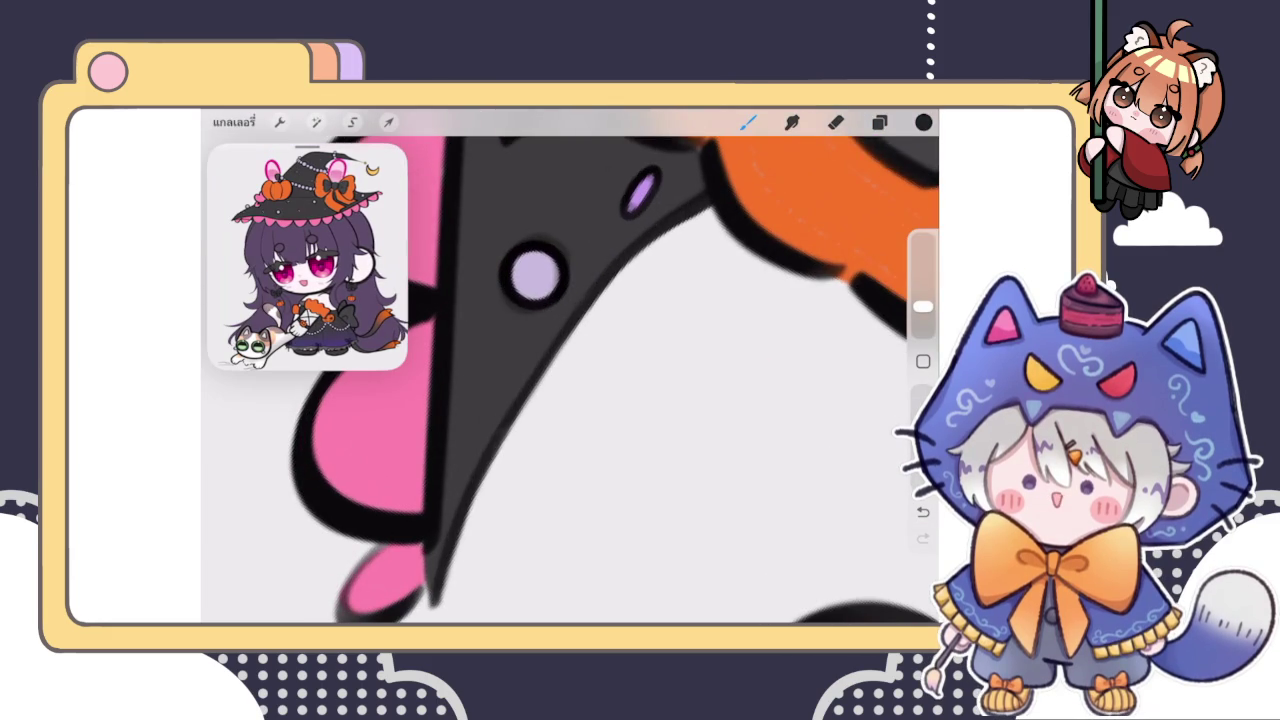
scroll(570, 365, down, 3)
scroll(482, 451, up, 3)
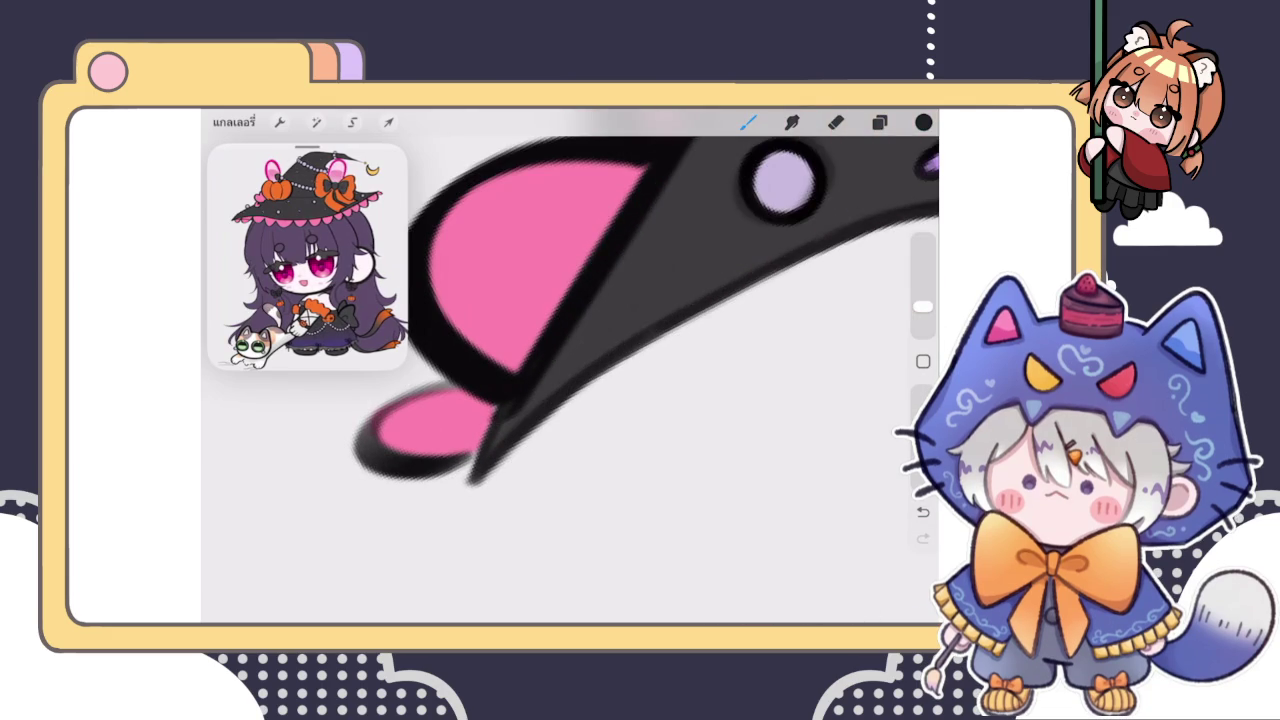
scroll(560, 330, up, 2)
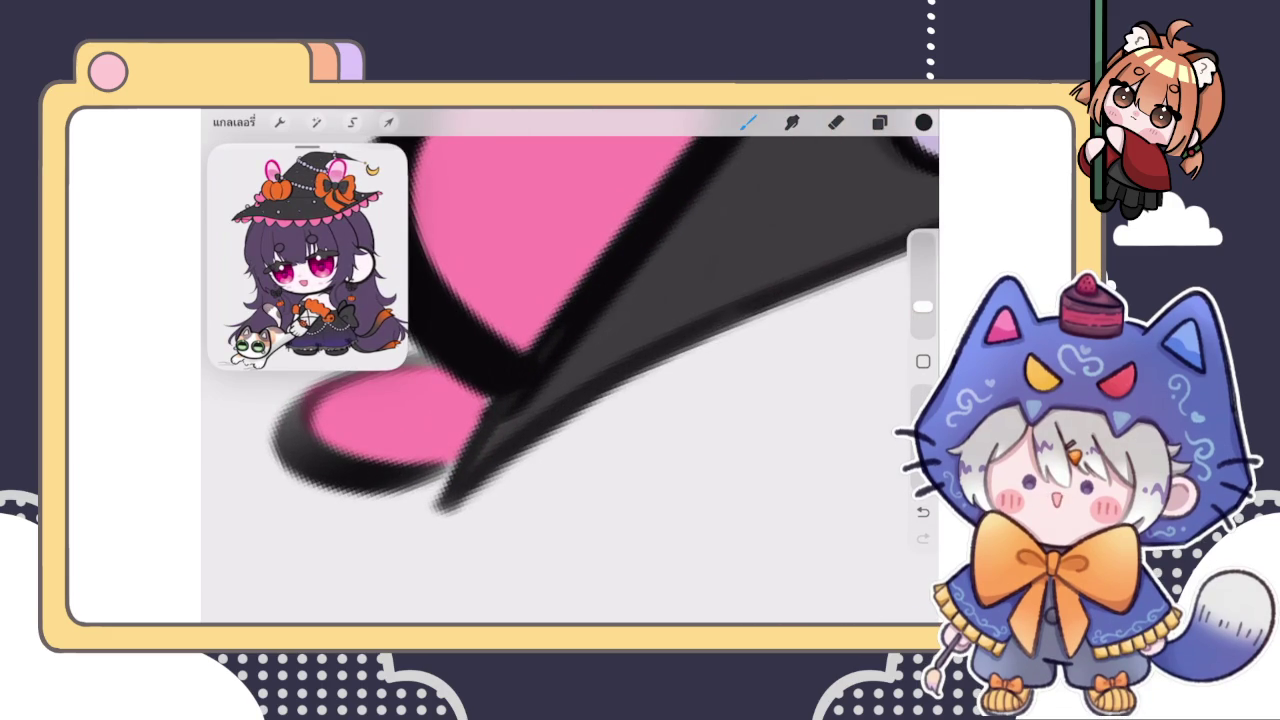
Step: On the brim's layer, erase roughness inside the black edge with a smaller eraser
click(879, 122)
click(760, 348)
click(760, 487)
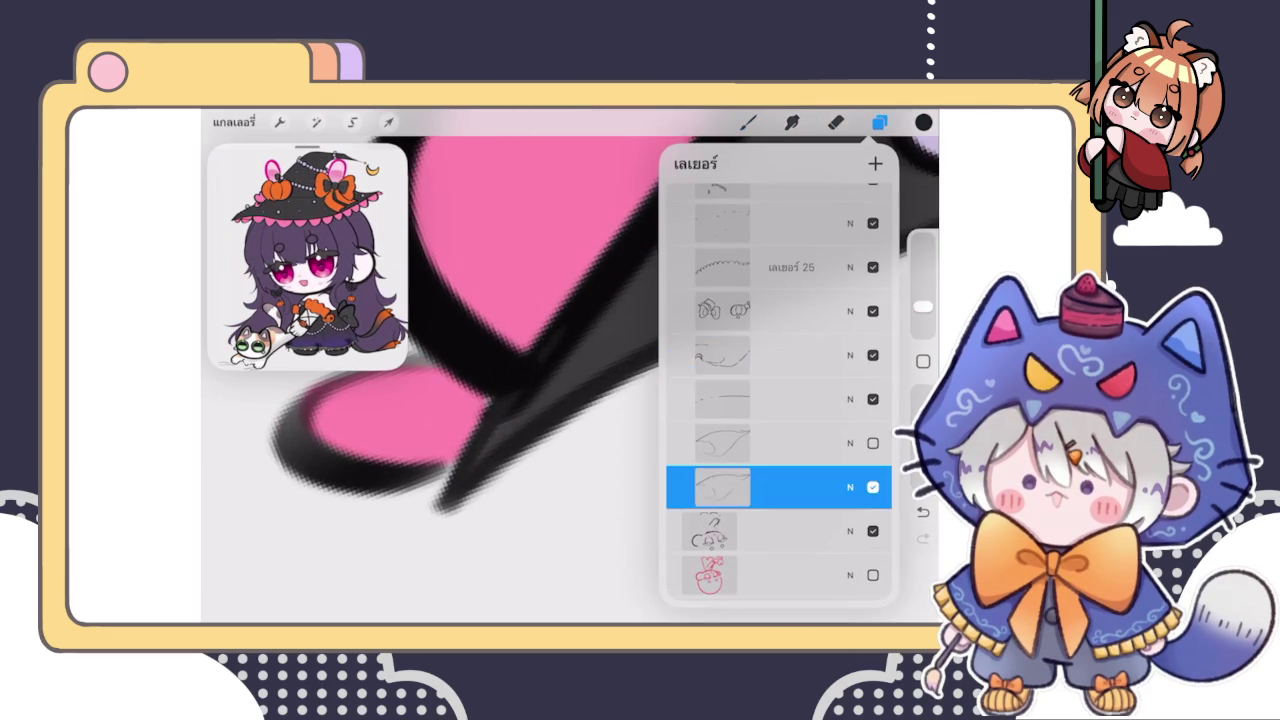
click(836, 122)
drag(922, 320, 922, 330)
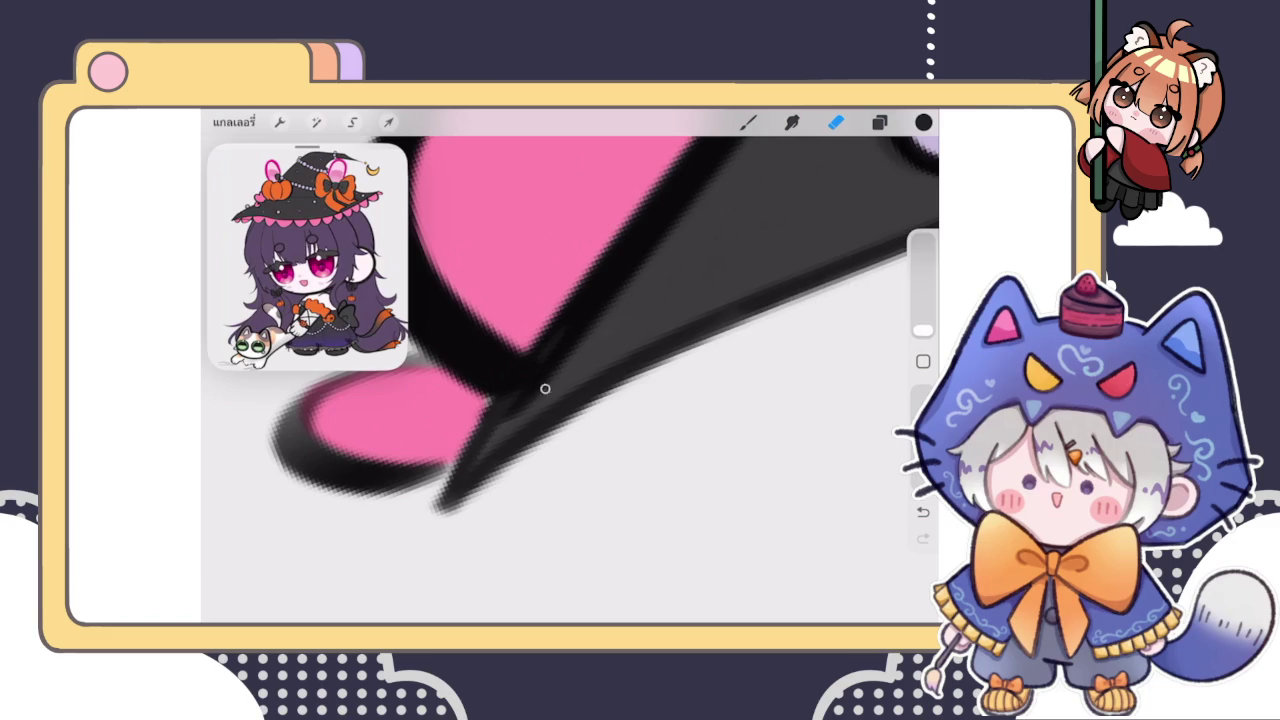
drag(557, 360, 702, 222)
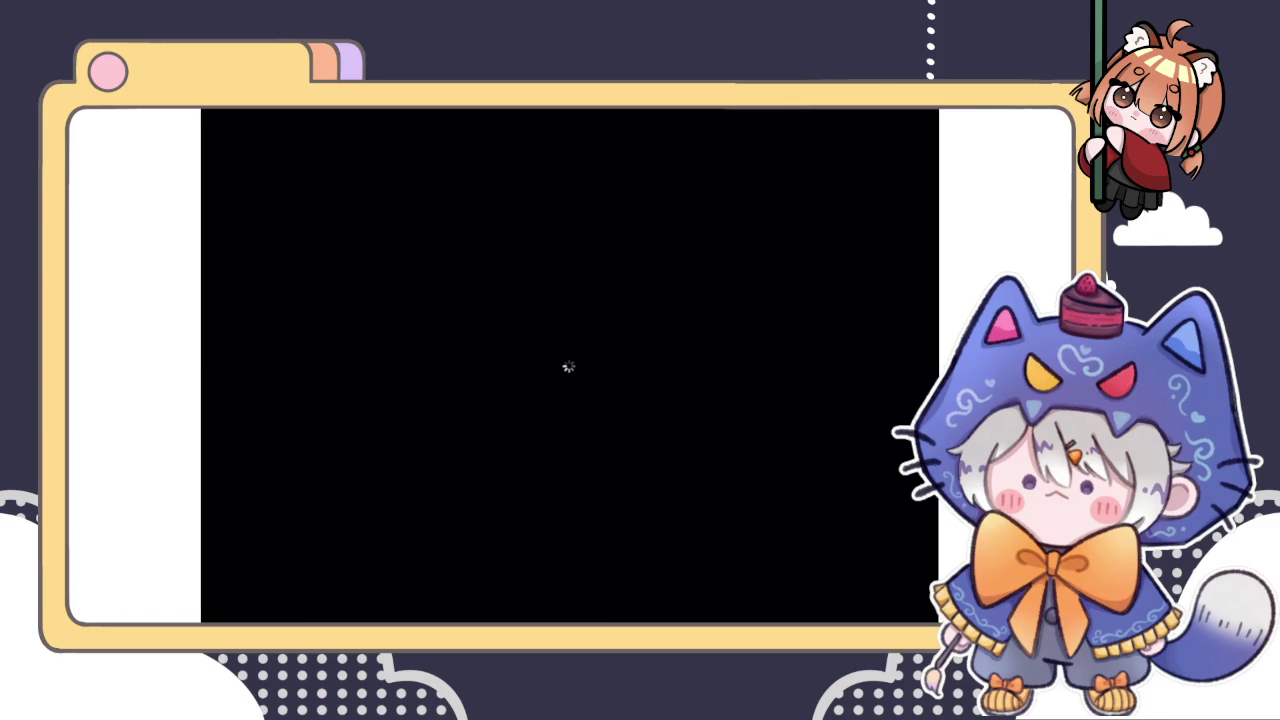